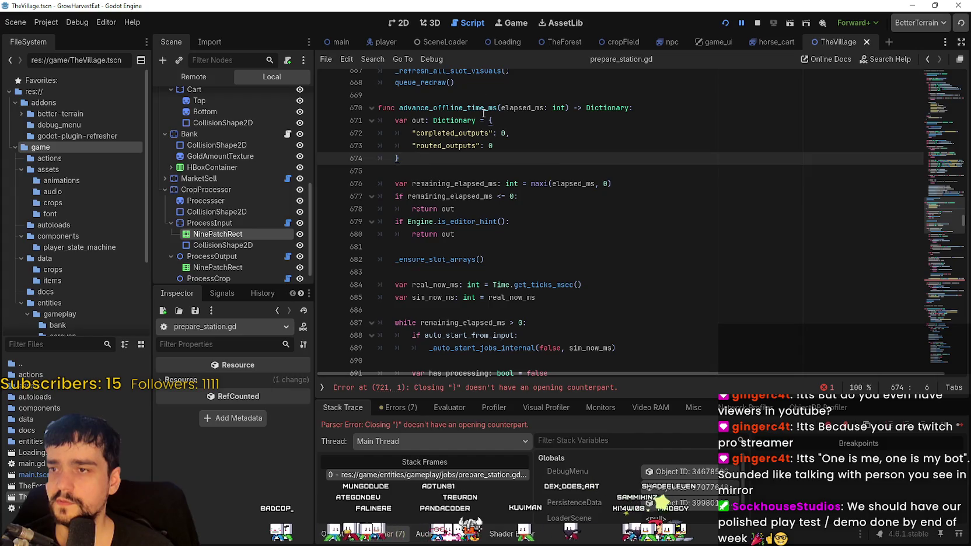
Delete the stray closing brace on line 721 of prepare_station.gd
scroll(423, 123, down, 2)
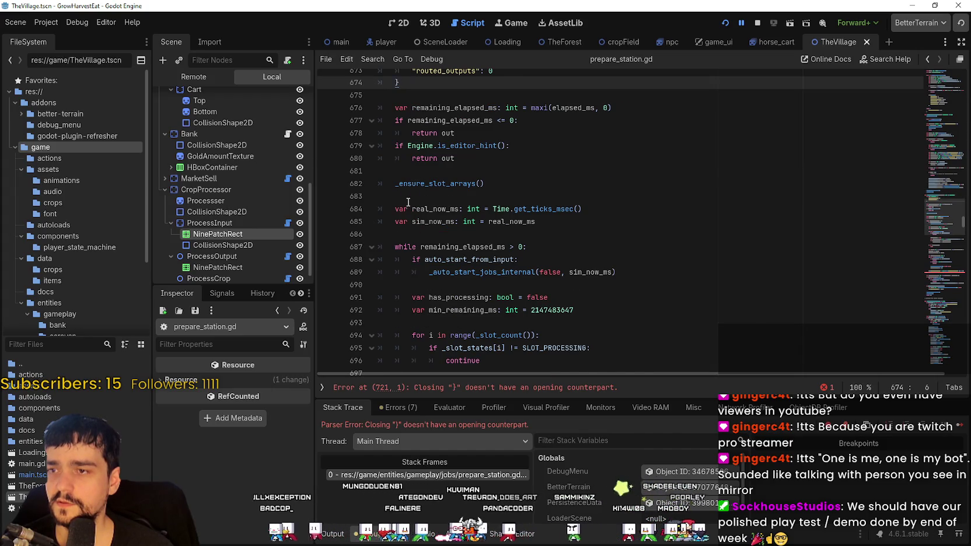
scroll(411, 204, down, 4)
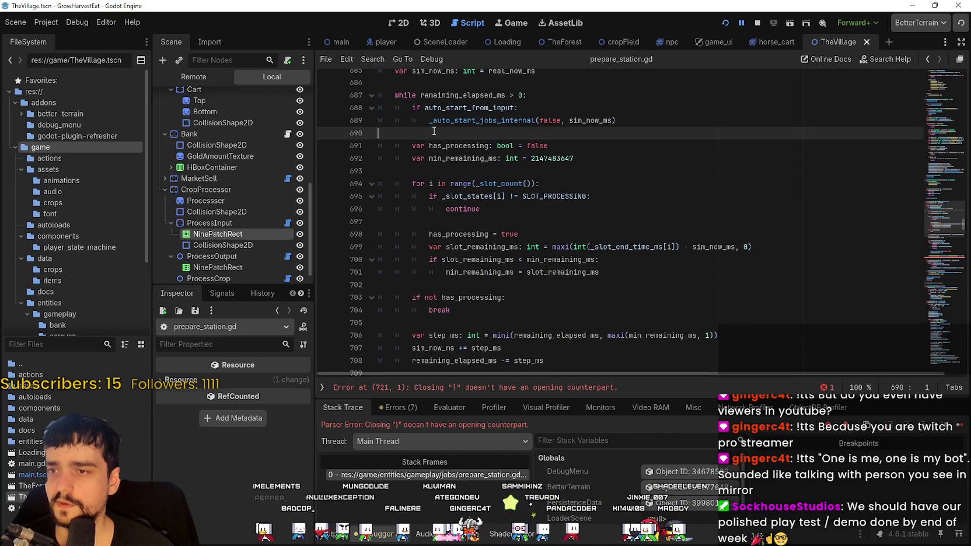
scroll(422, 105, down, 3)
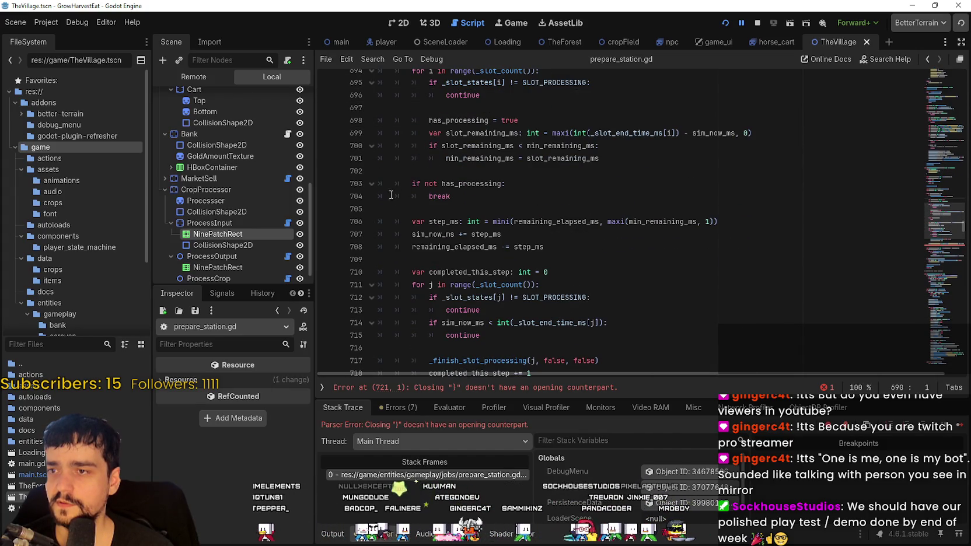
scroll(403, 169, down, 2)
click(395, 336)
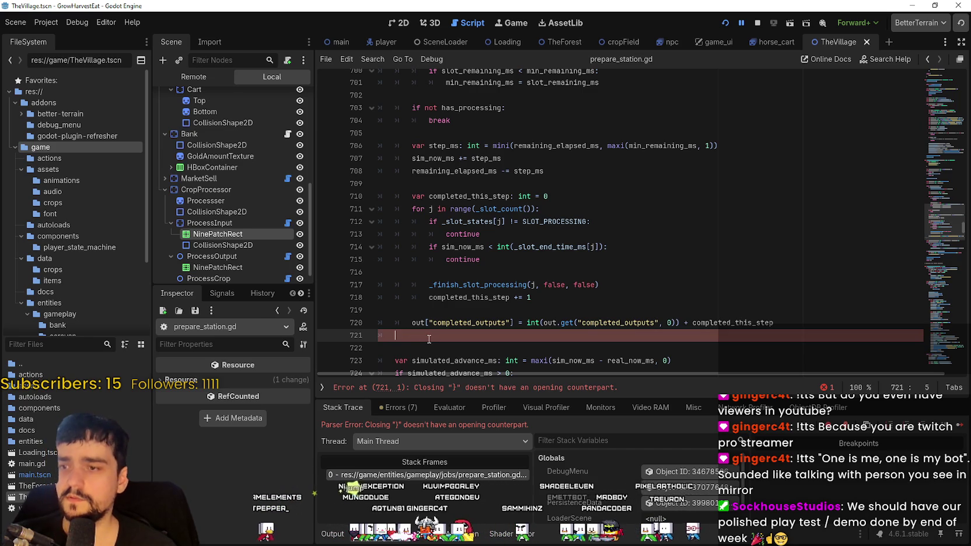
key(Delete)
Stop the running game, then save the script and relaunch it with F5
scroll(408, 233, down, 4)
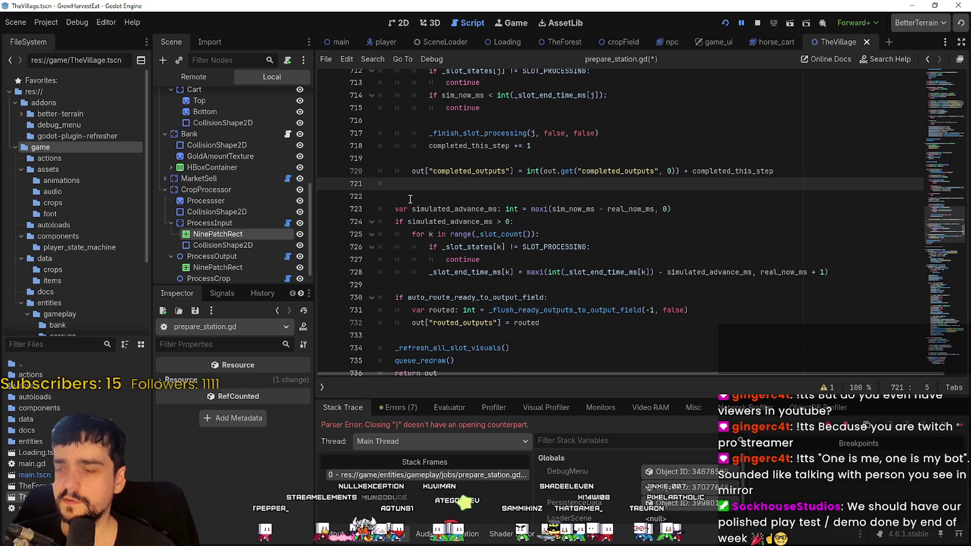
scroll(469, 287, down, 5)
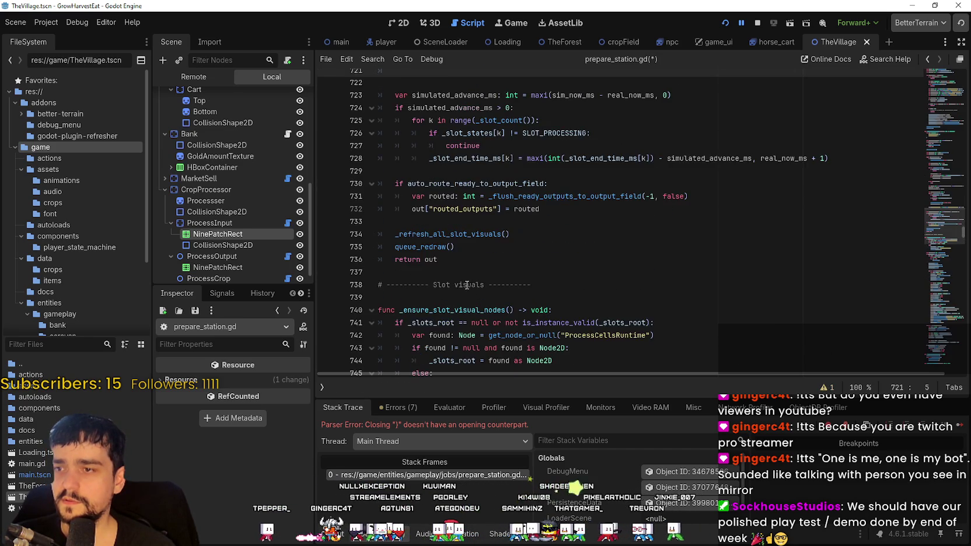
click(458, 198)
scroll(719, 252, down, 2)
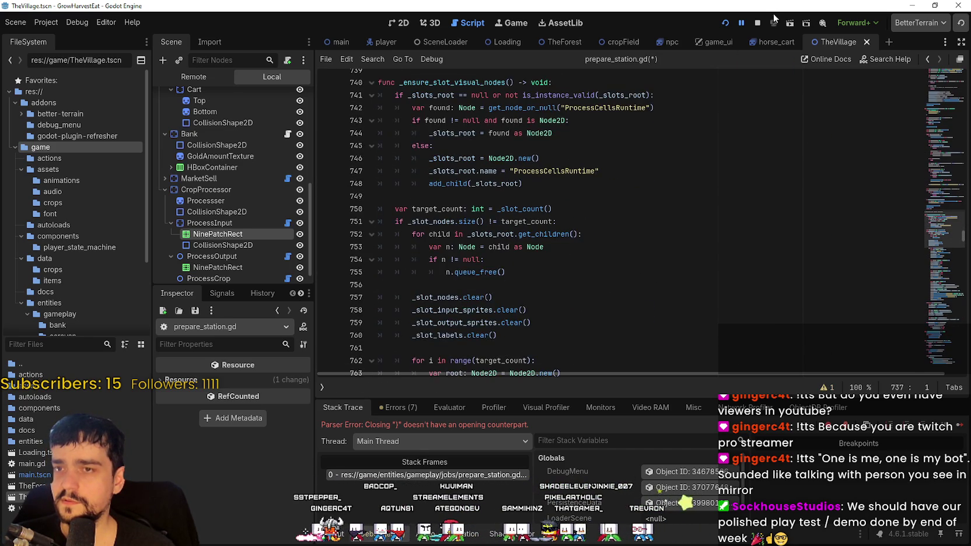
click(757, 22)
scroll(661, 206, up, 15)
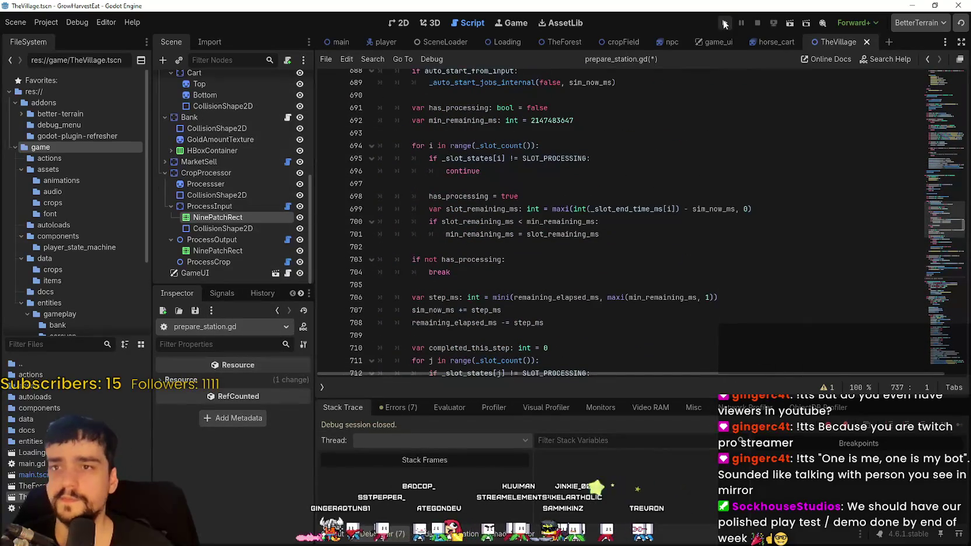
key(F5)
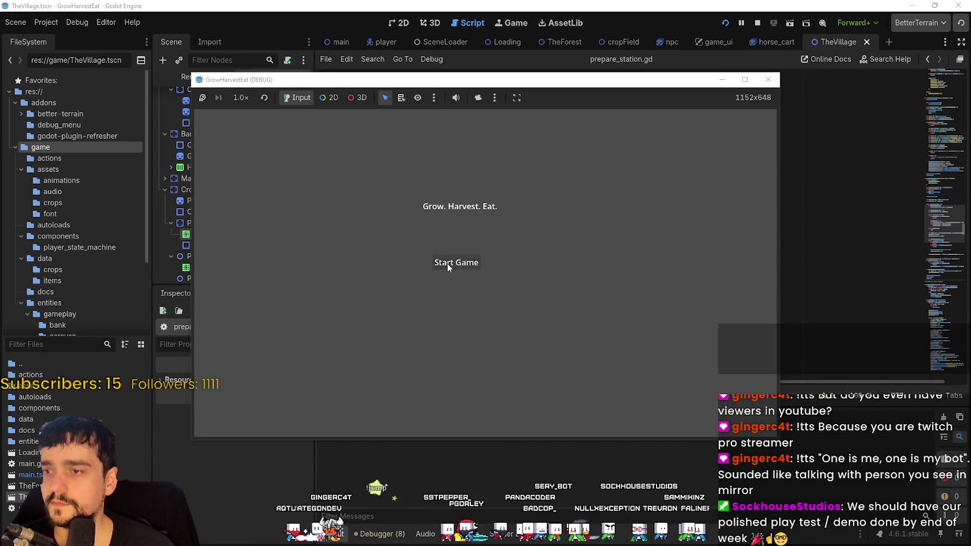
Start a new game, travel from the village into the forest field, and show the game speed choices
click(447, 263)
key(e)
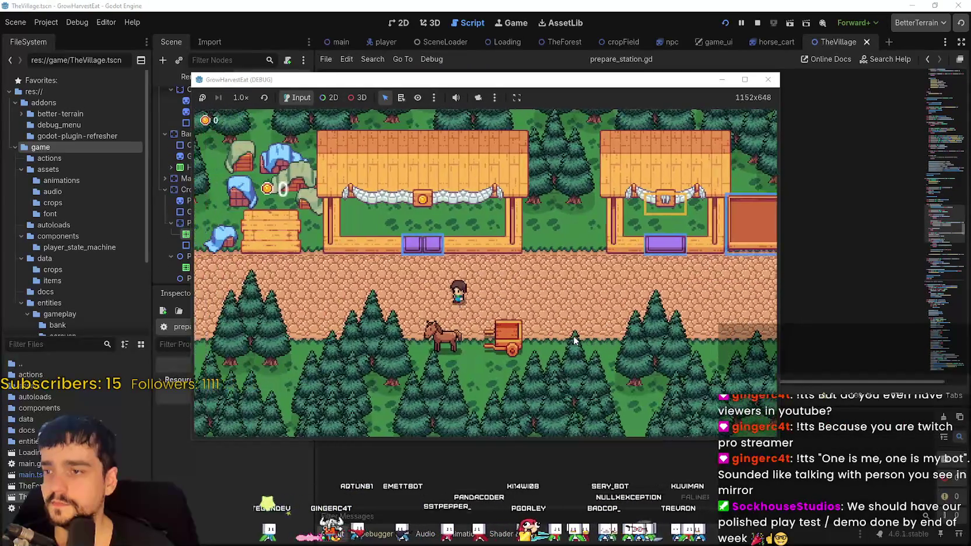
click(241, 98)
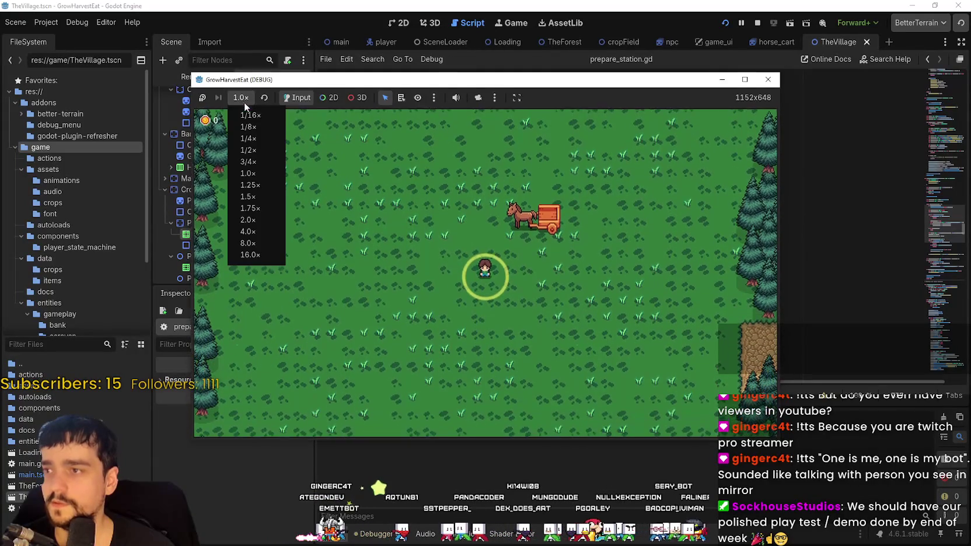
Run the game at 4.0× until the crops reach the village stalls, then return to 1.0×
click(252, 232)
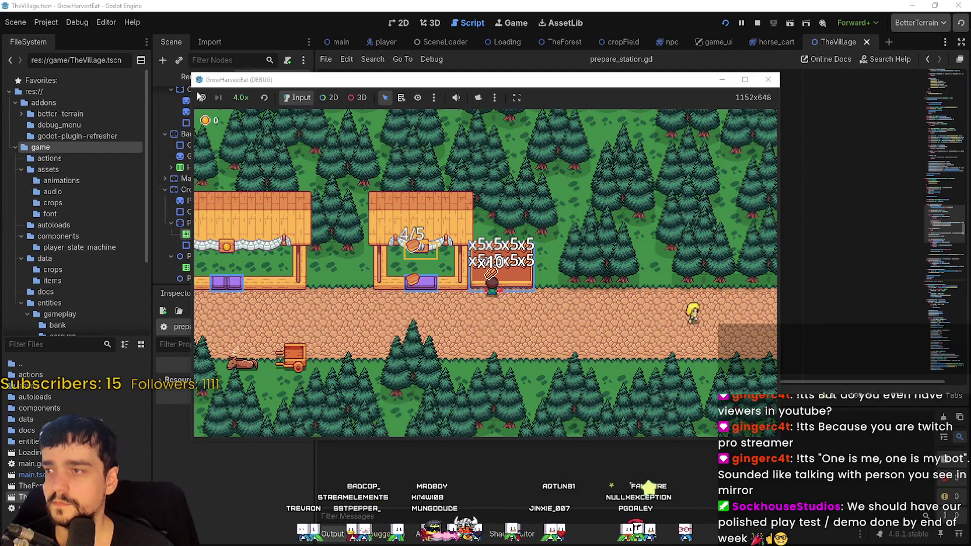
click(245, 173)
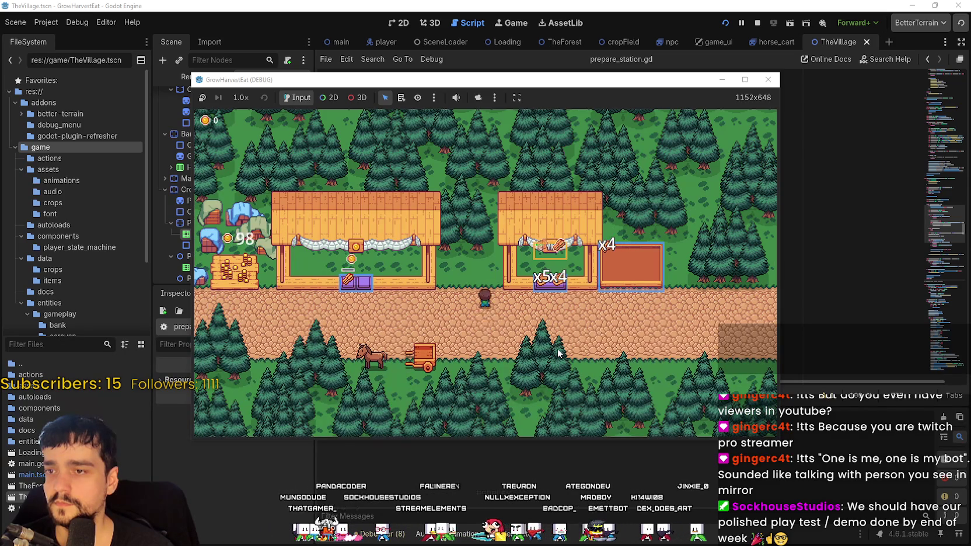
Walk the player between the first and second market stalls to sell the produce
key(a)
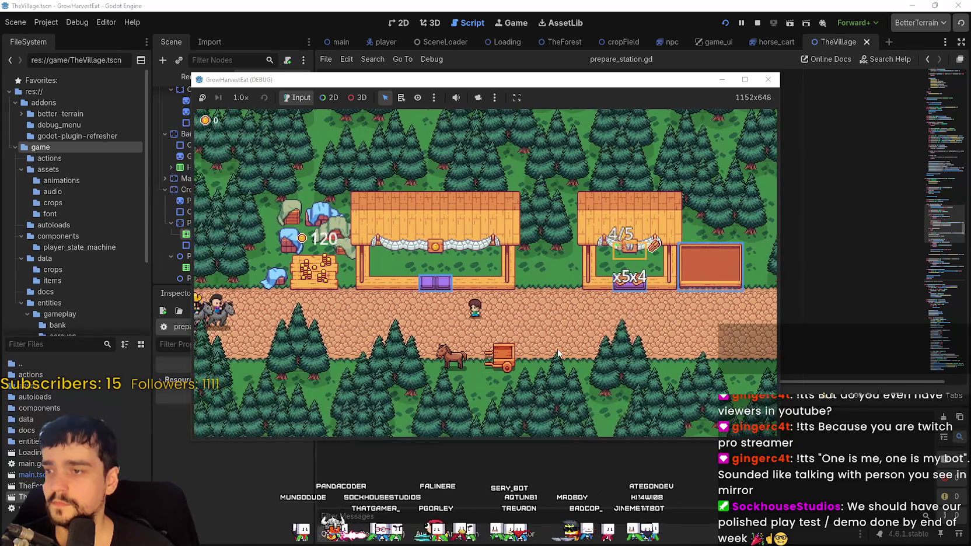
key(d)
key(w)
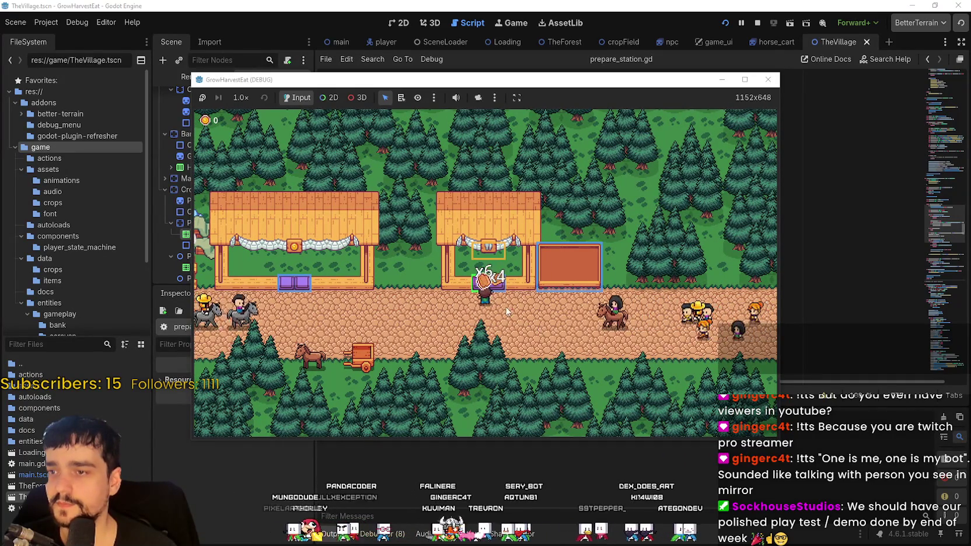
key(a)
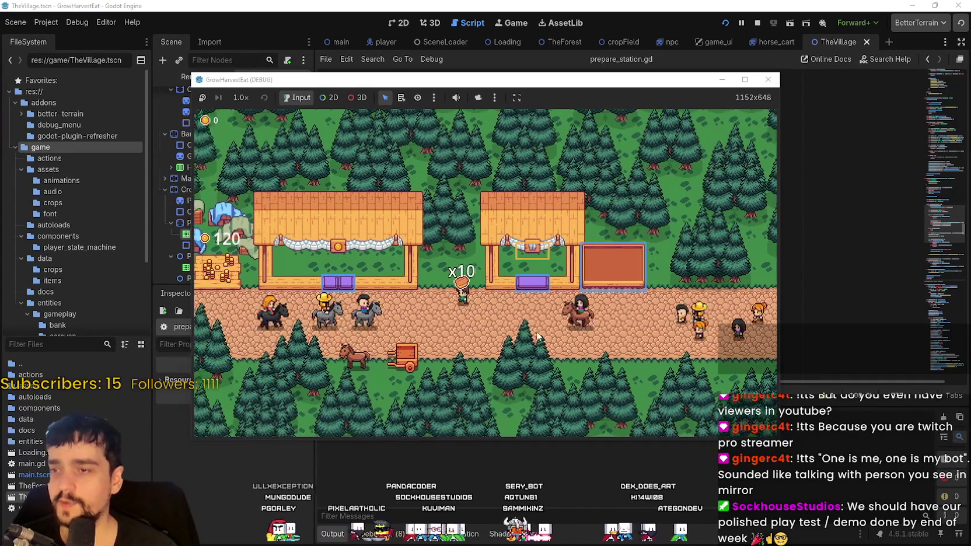
key(a)
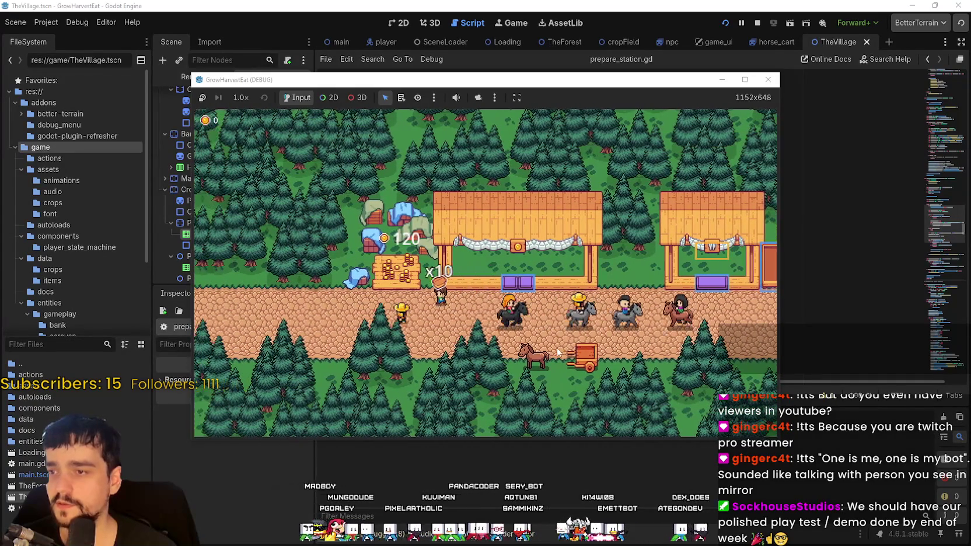
key(d)
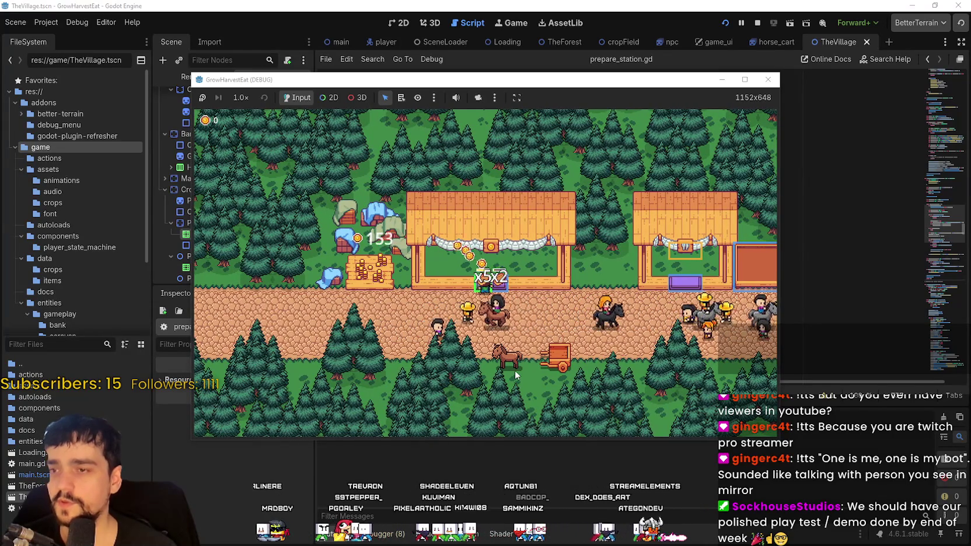
key(a)
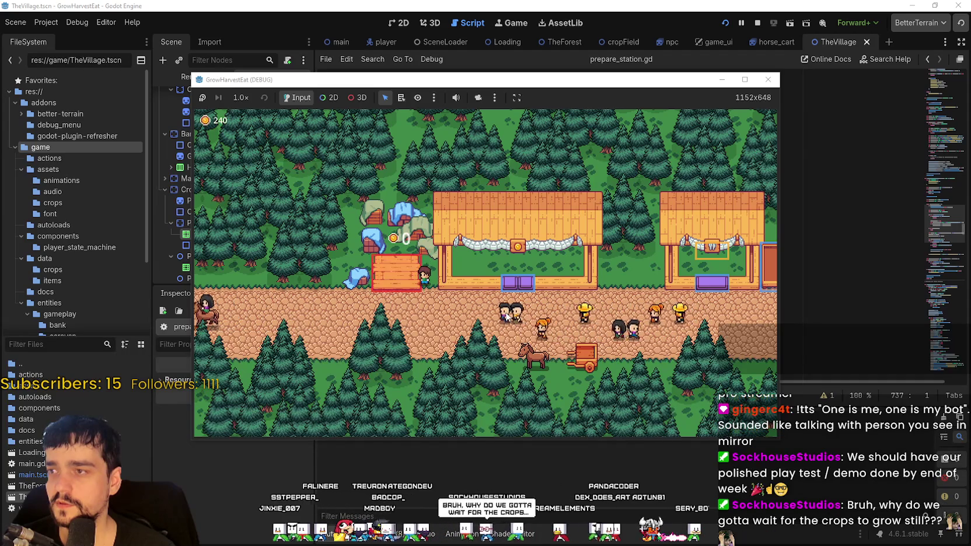
Walk the player right along the village path and maximize the game window
key(d)
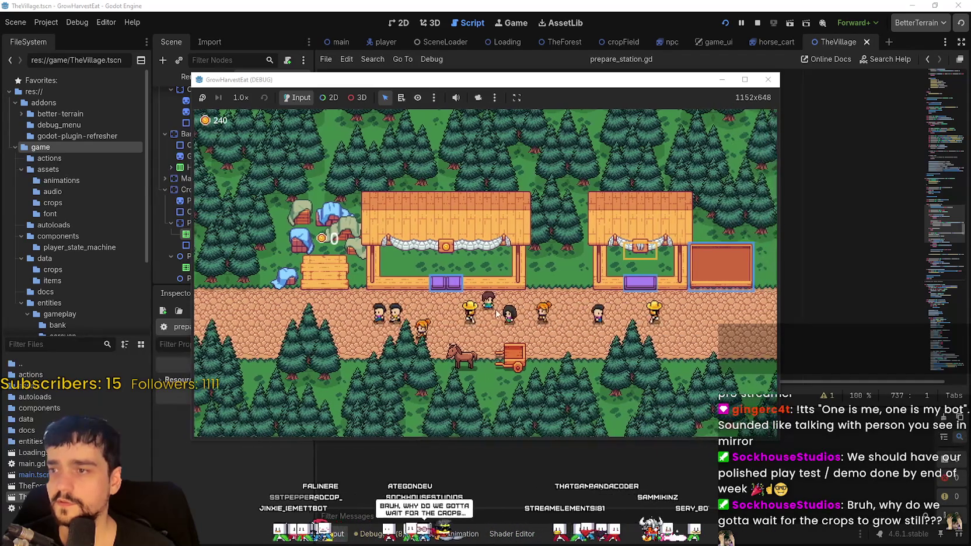
key(d)
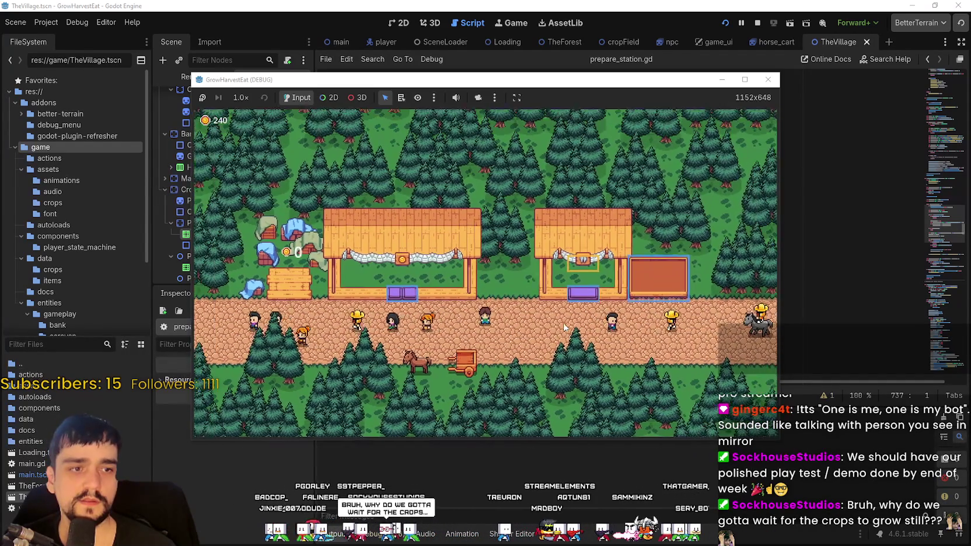
scroll(560, 321, up, 2)
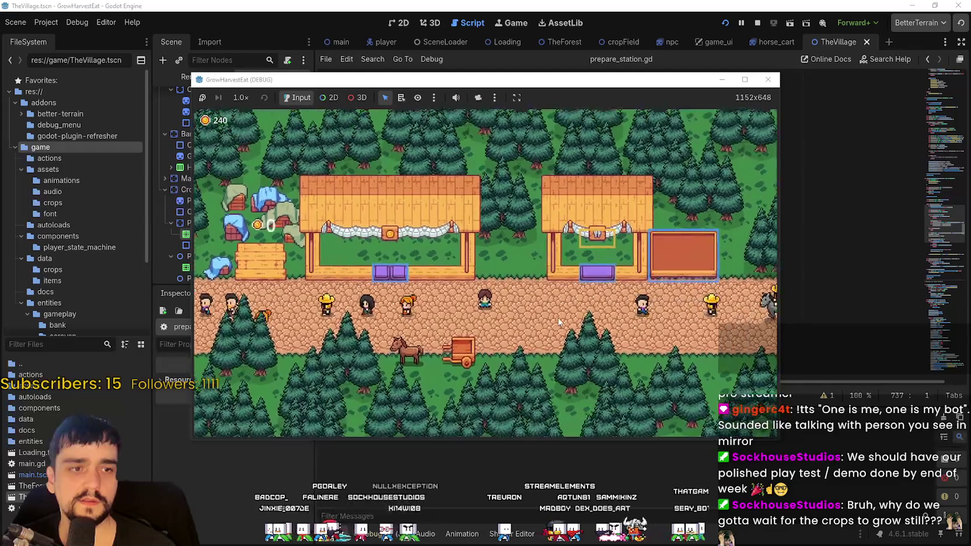
click(745, 80)
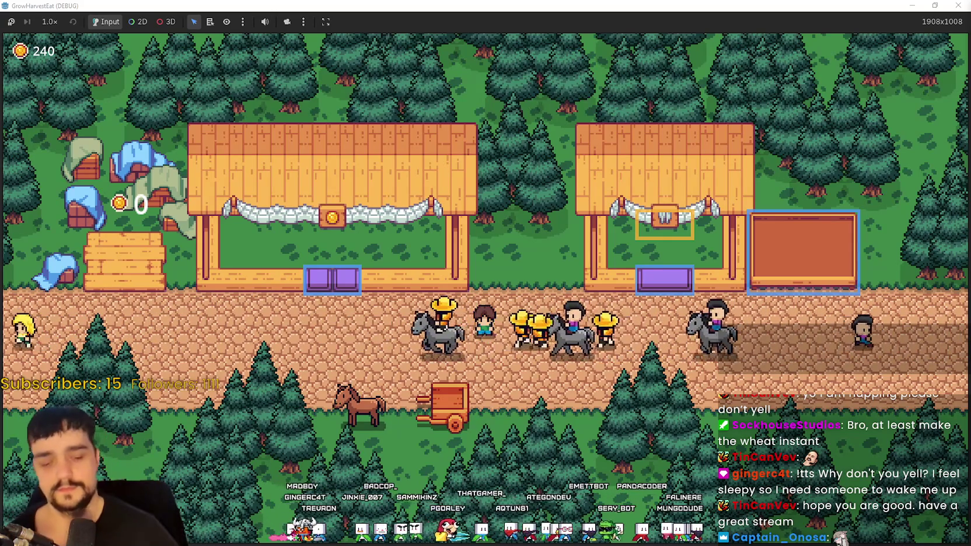
Walk the player left along the market road to the horse, keeping the game window maximized
scroll(442, 321, up, 2)
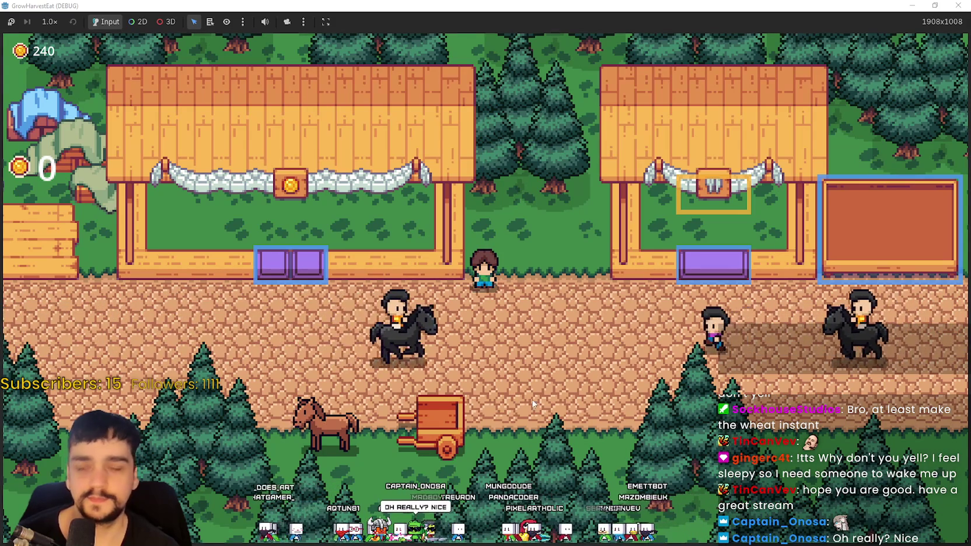
key(d)
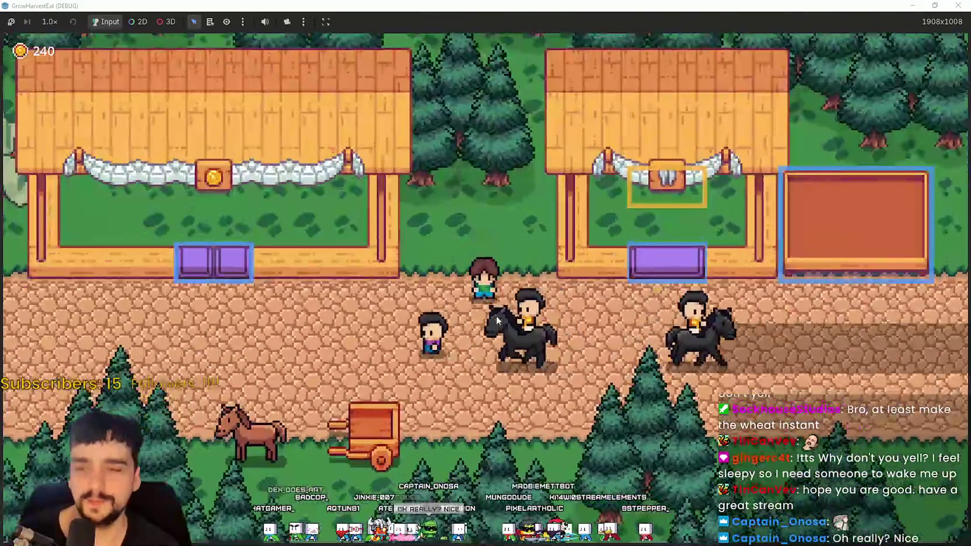
key(super+Down)
key(super+Up)
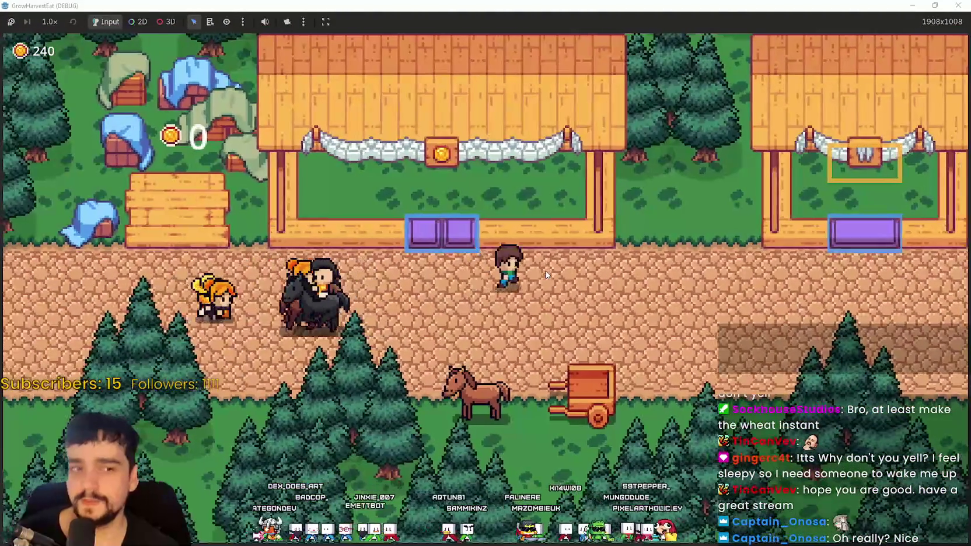
key(Right)
key(Left)
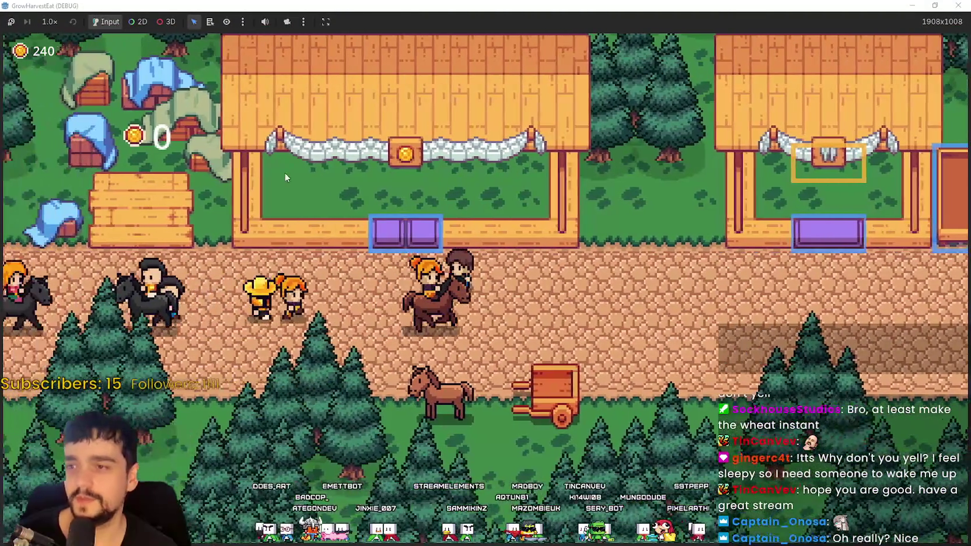
key(Right)
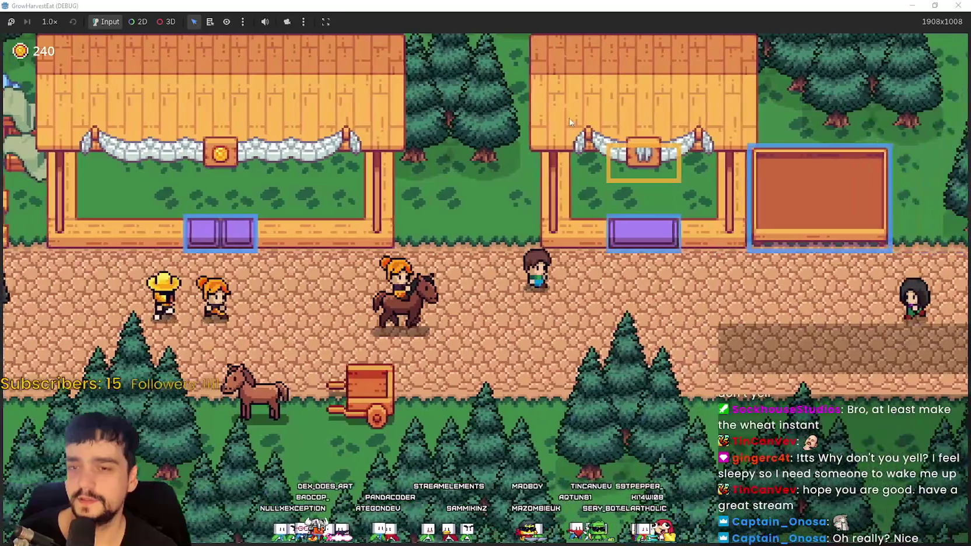
key(Left)
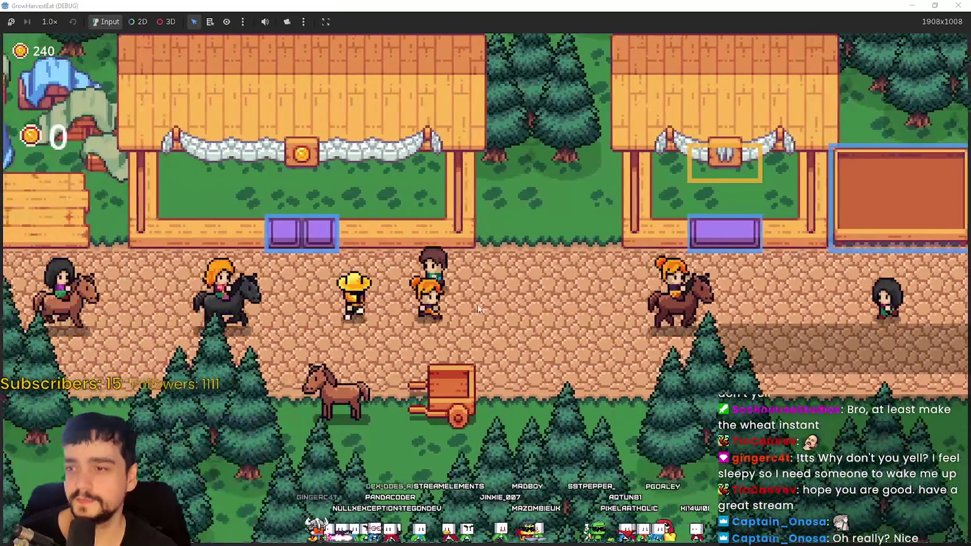
key(Left)
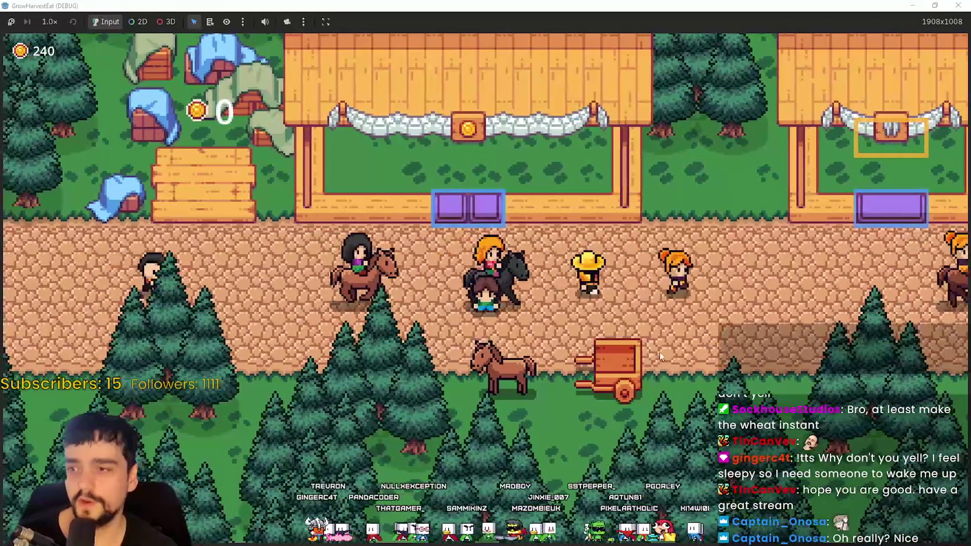
Ride the horse to the field, walk around the seedlings, and bring up the game speed choices
key(e)
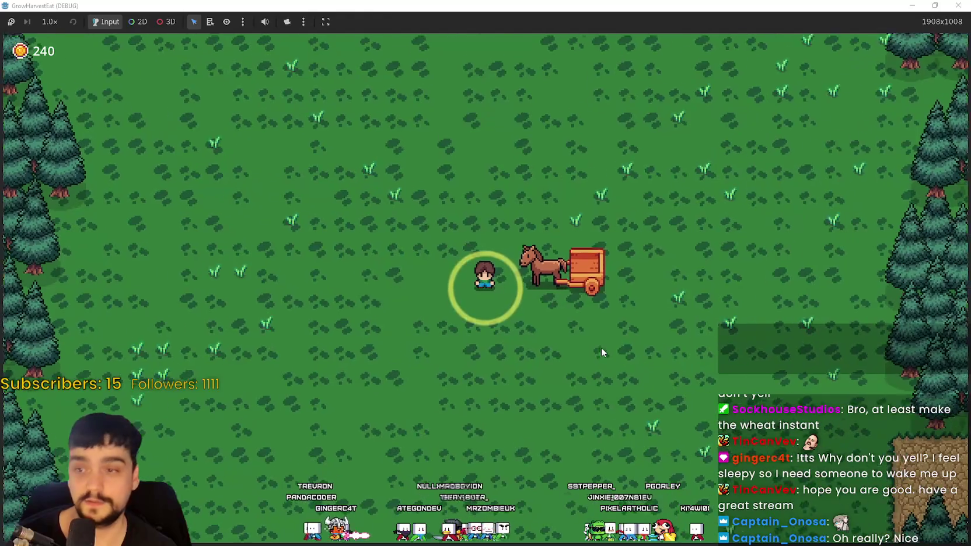
key(Left)
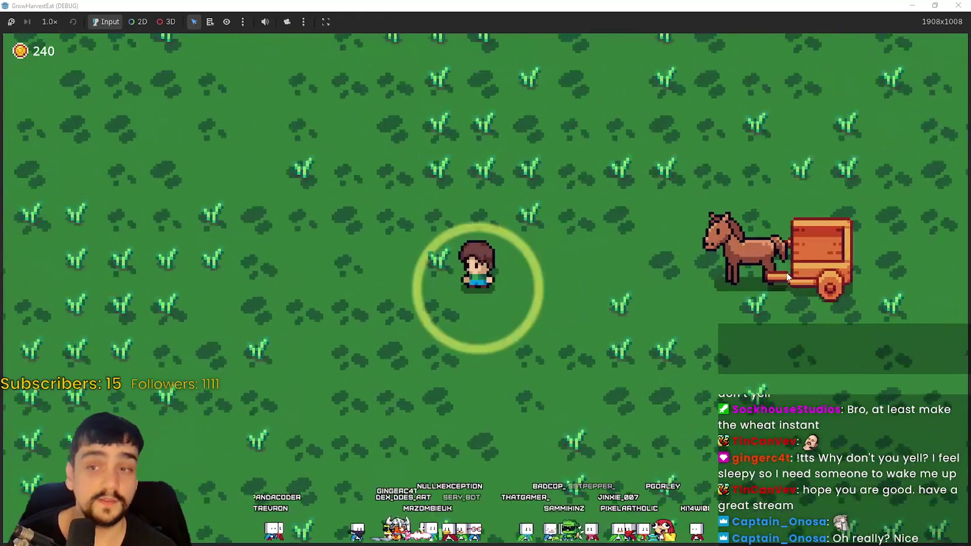
key(Down)
key(Right)
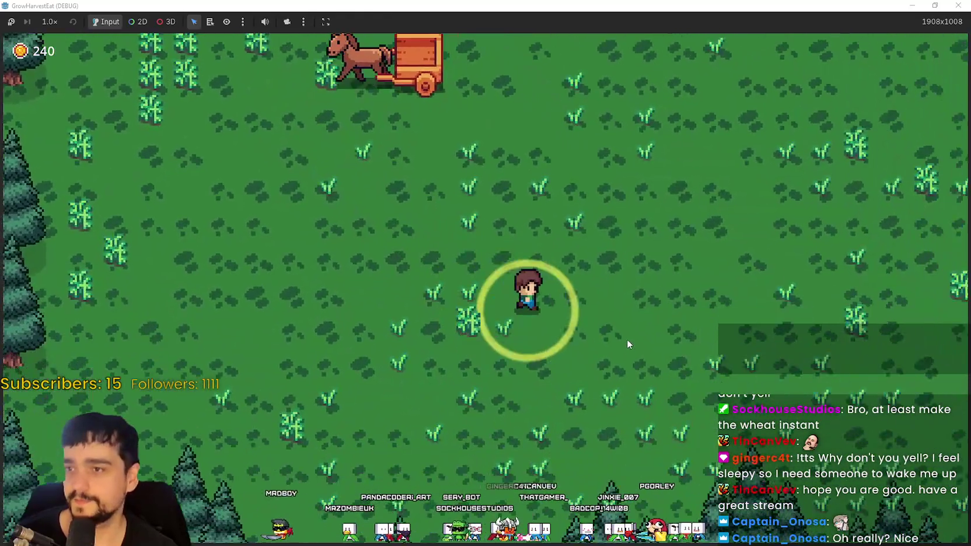
key(Up)
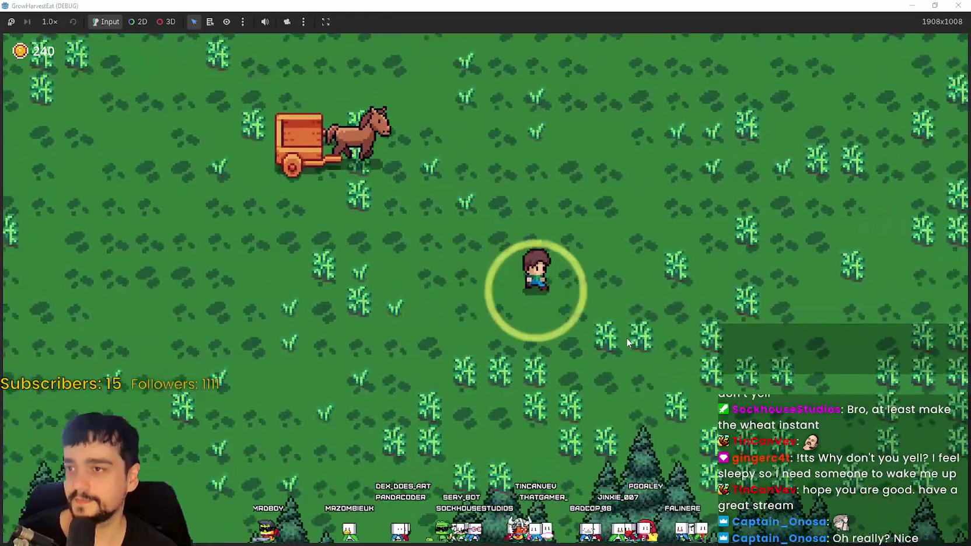
key(Left)
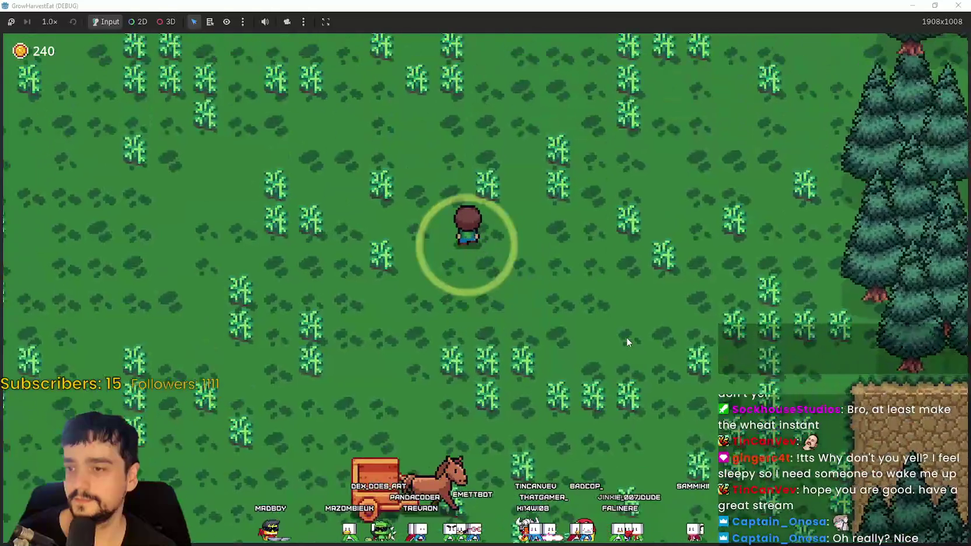
key(Down)
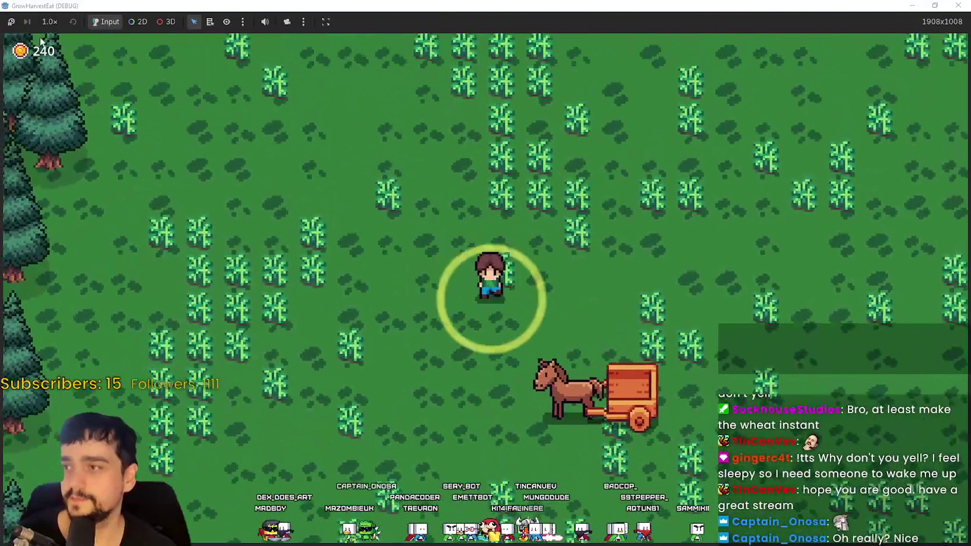
click(49, 22)
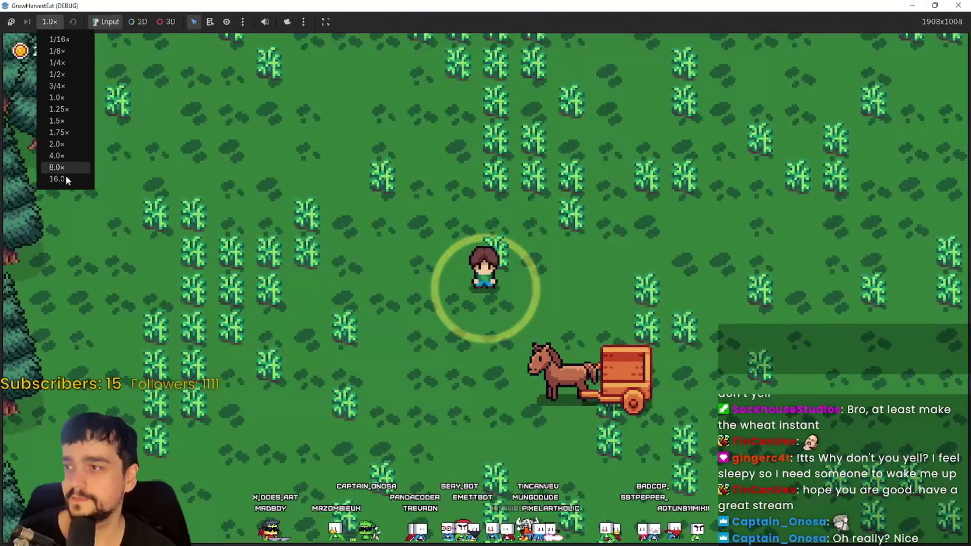
Set the game back to 1.0× speed for the harvest and market trip, then switch to Steam
click(59, 98)
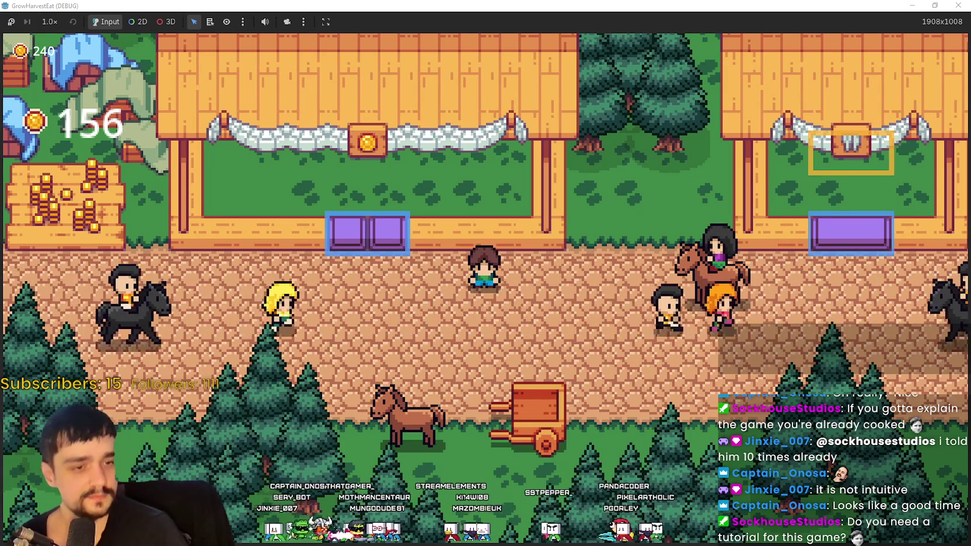
key(alt+Tab)
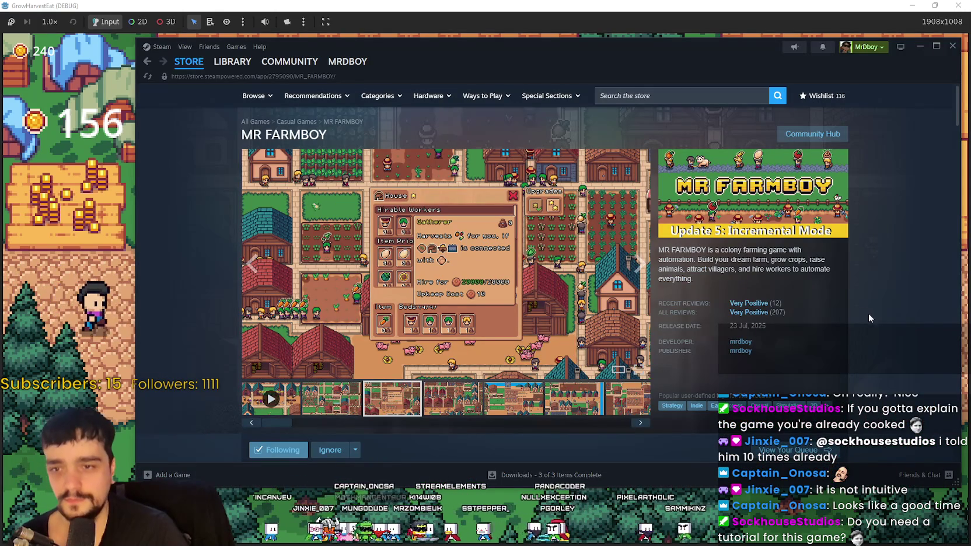
Bring up the context menu on the MR FARMBOY Steam store page
right_click(868, 312)
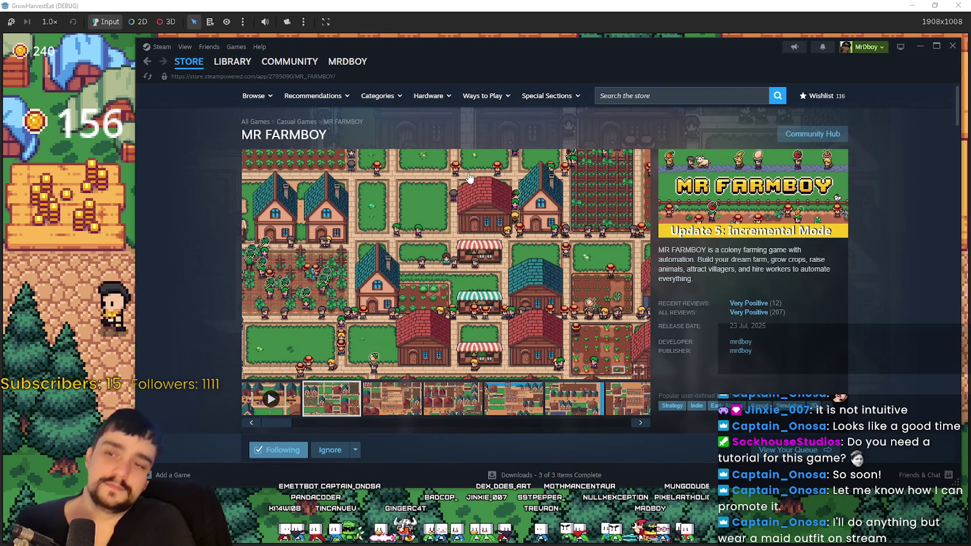
Play the MR FARMBOY trailer video on the store page
click(260, 390)
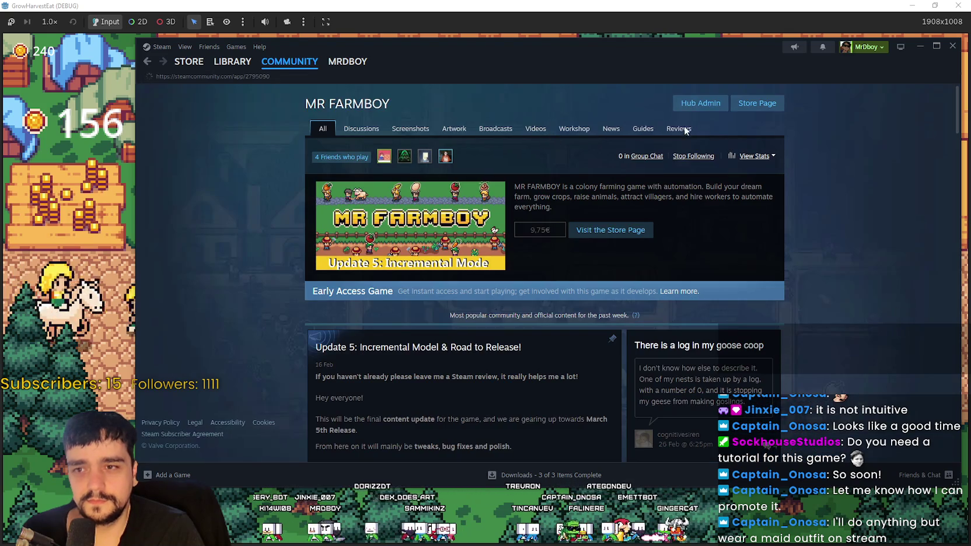
Show MR FARMBOY's community reviews in ALL LANGUAGES, sorted by MOST RECENT
click(674, 129)
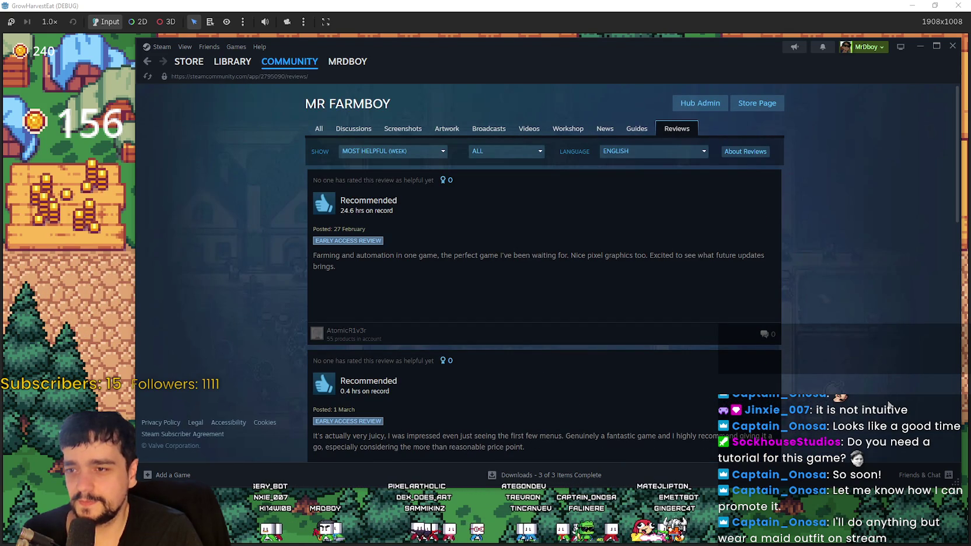
scroll(868, 370, down, 3)
scroll(862, 371, up, 3)
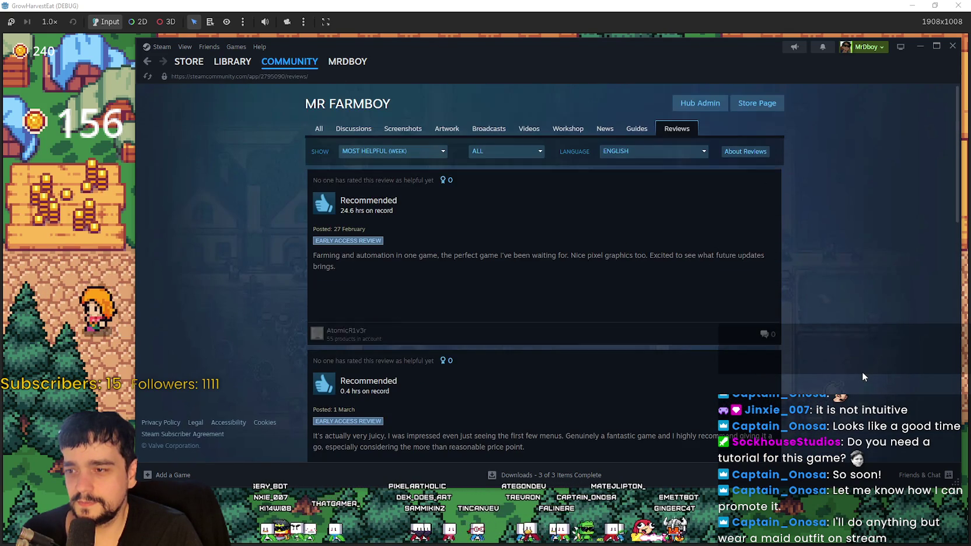
click(626, 153)
click(610, 166)
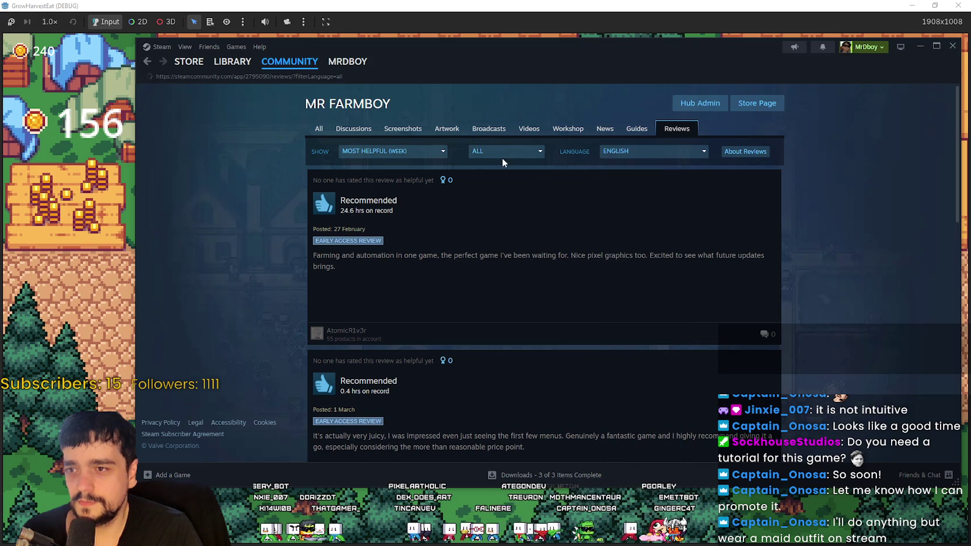
click(382, 151)
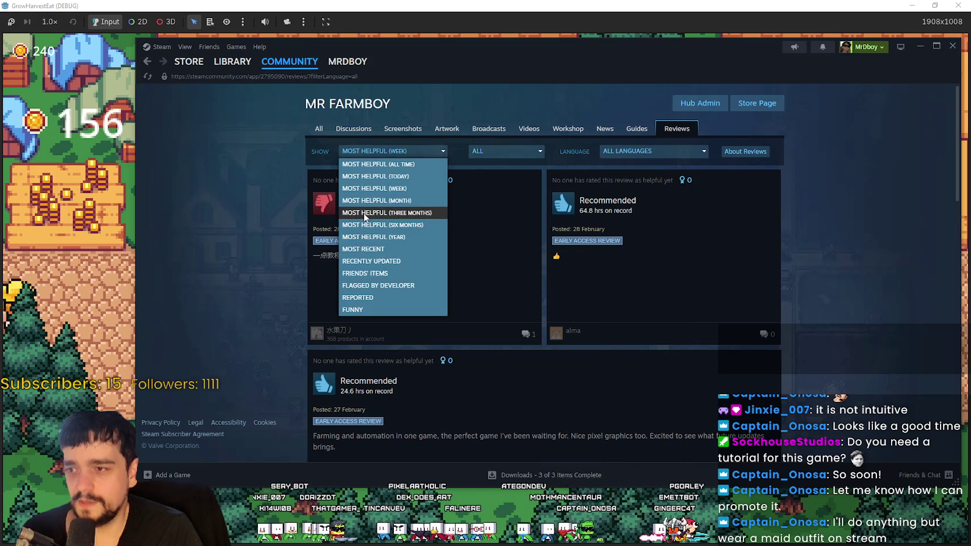
click(375, 249)
Scroll through the most recent MR FARMBOY reviews
scroll(807, 368, down, 2)
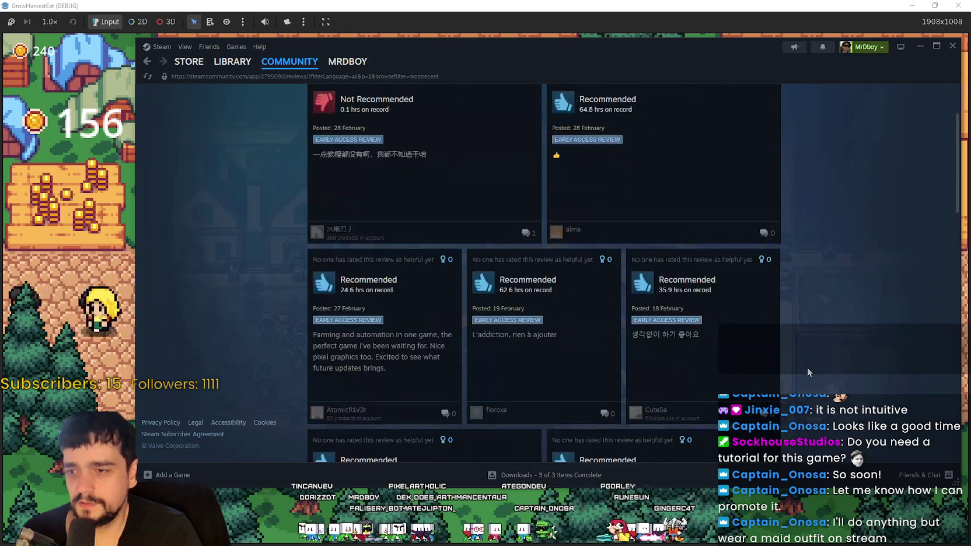
scroll(805, 369, down, 2)
scroll(802, 370, down, 2)
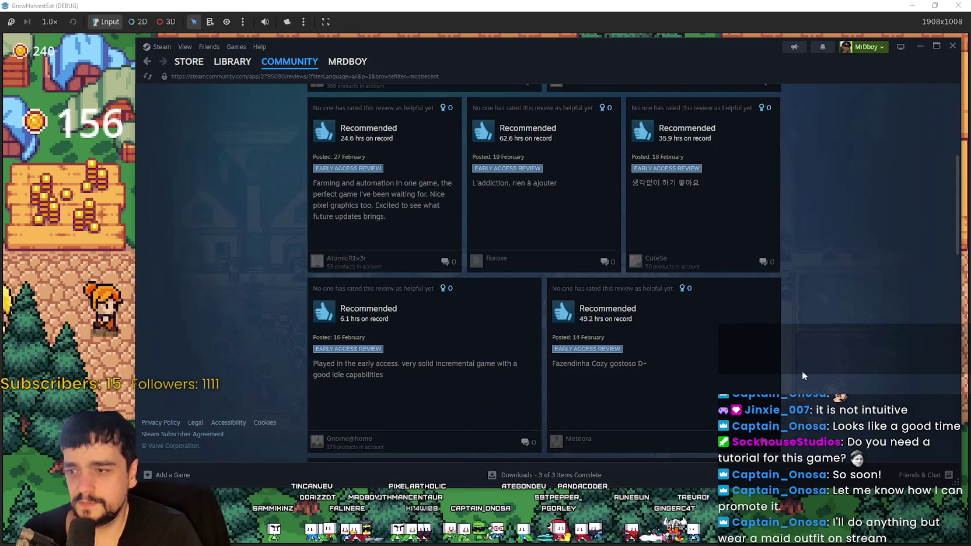
scroll(802, 370, up, 6)
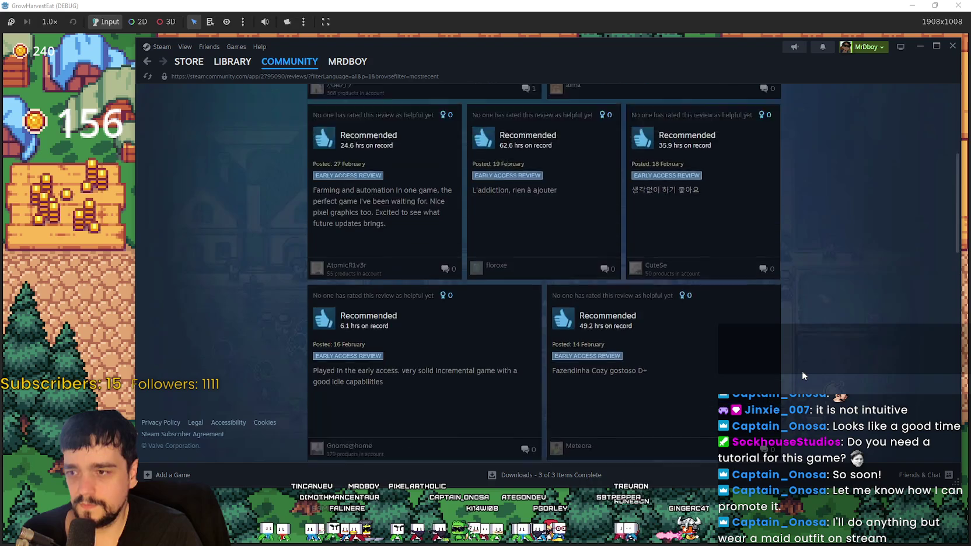
scroll(802, 372, down, 10)
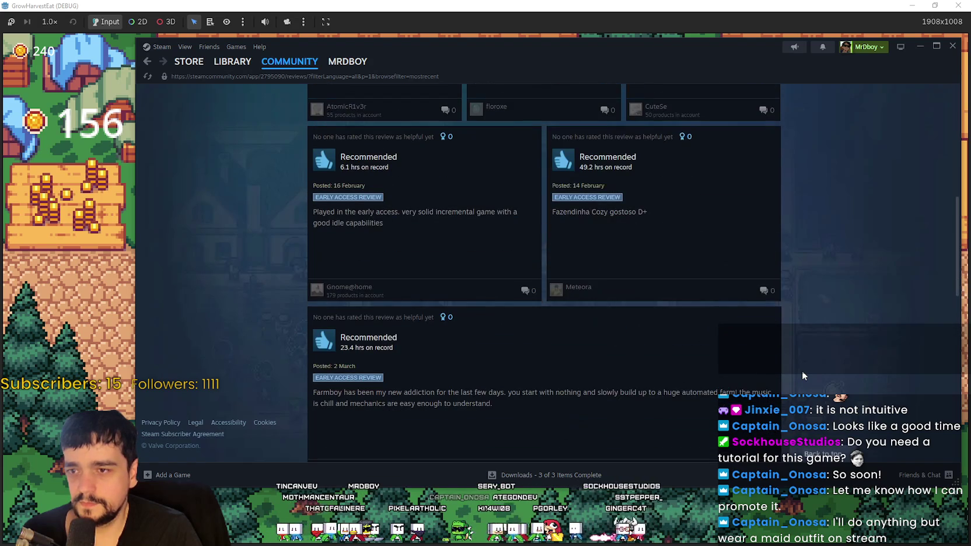
scroll(638, 351, down, 2)
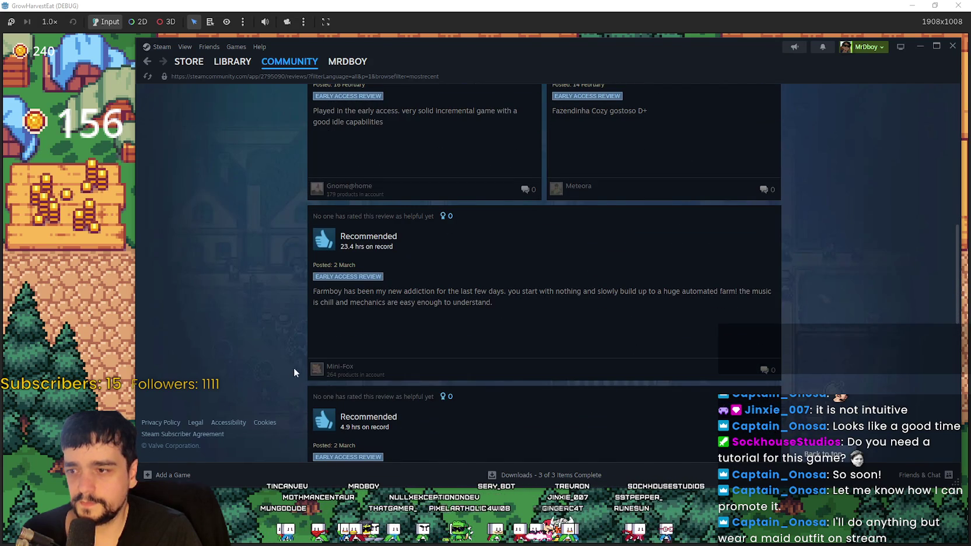
scroll(292, 369, down, 5)
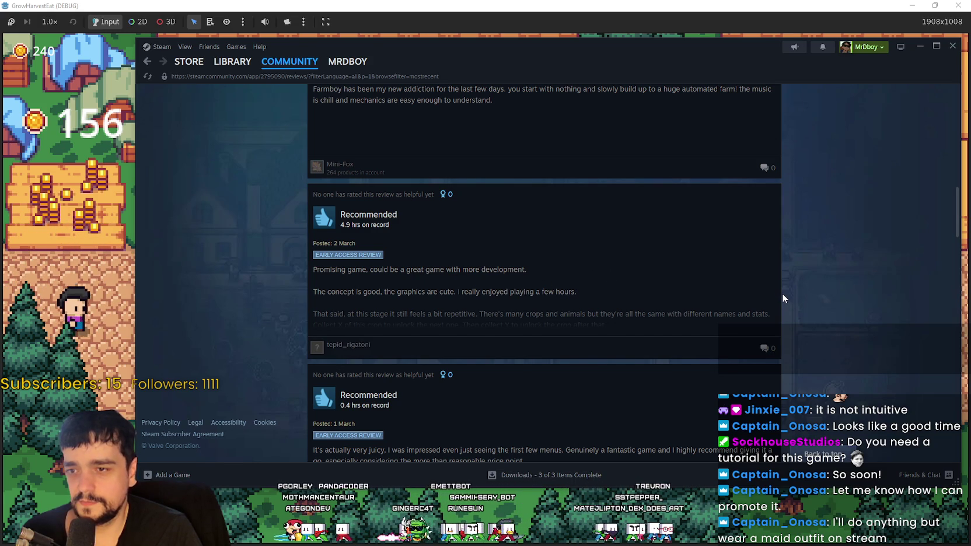
scroll(782, 295, down, 3)
scroll(784, 291, up, 2)
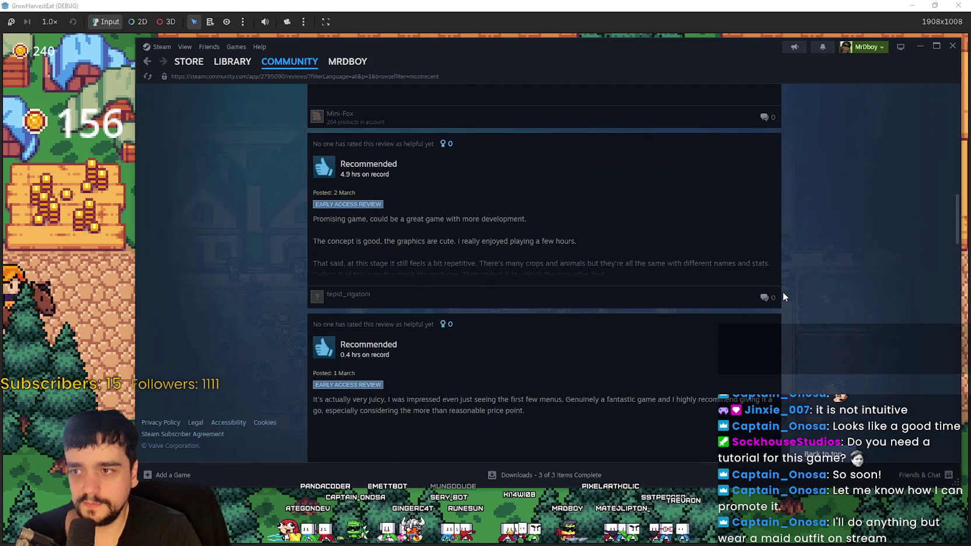
scroll(783, 291, down, 3)
scroll(783, 291, down, 5)
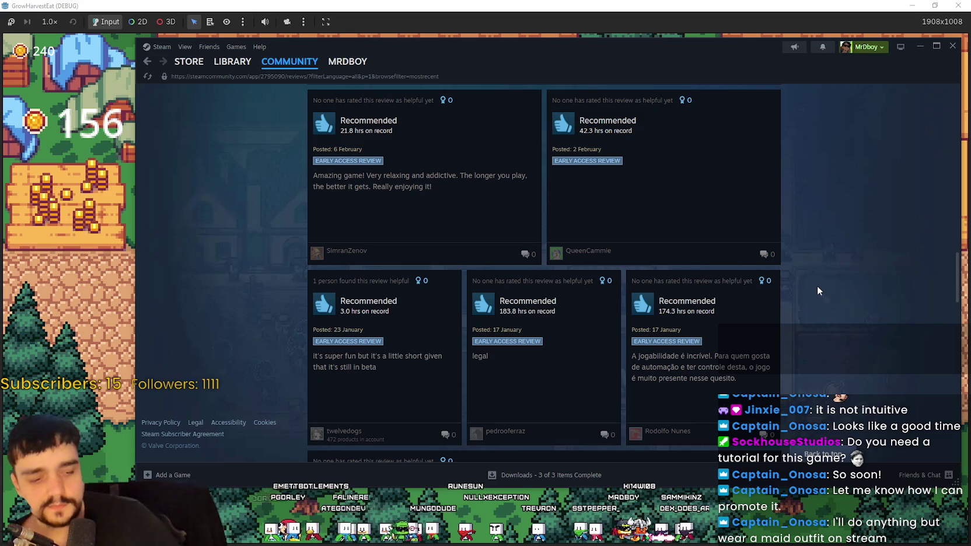
scroll(823, 245, up, 5)
scroll(436, 260, up, 10)
scroll(495, 306, up, 3)
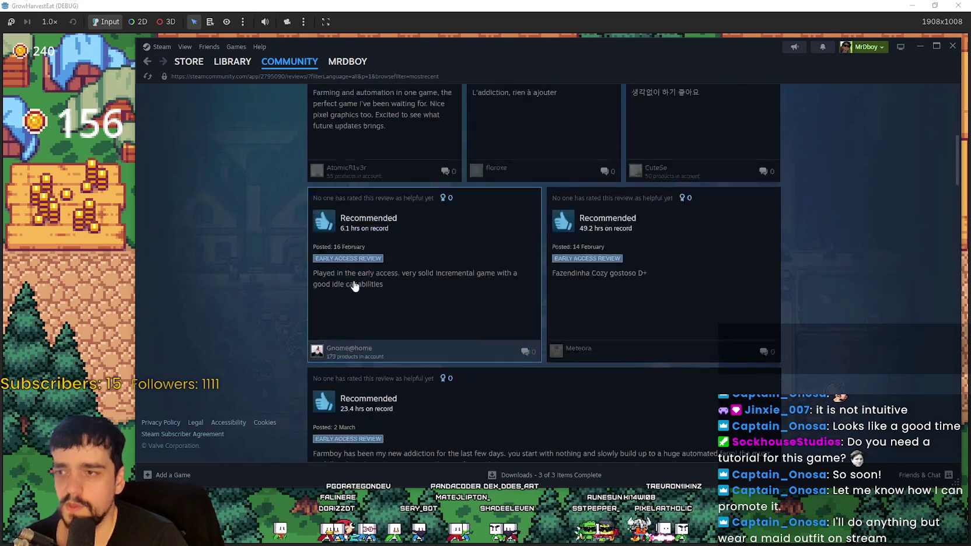
scroll(354, 285, down, 7)
Open the full 2 March review, highlight its final two paragraphs, then clear the selection
click(649, 373)
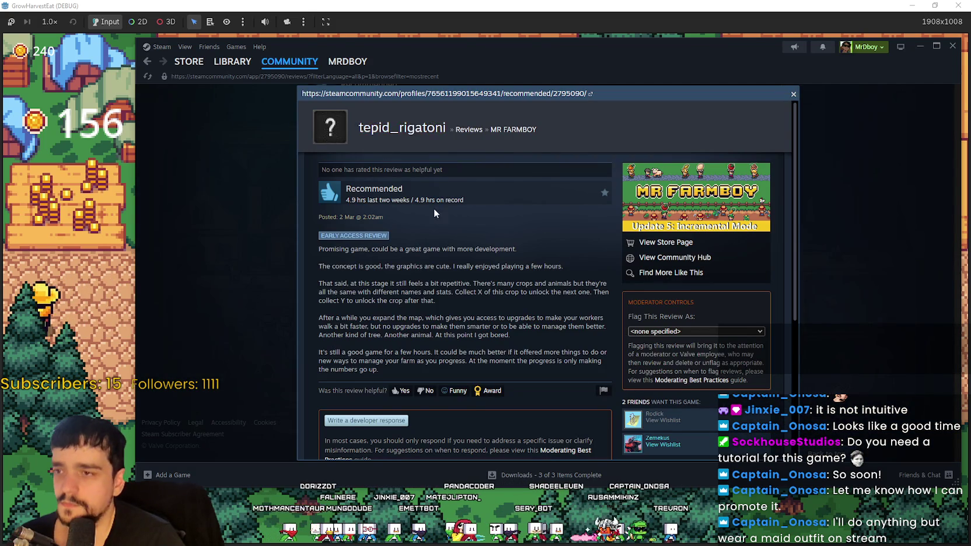
scroll(510, 360, down, 2)
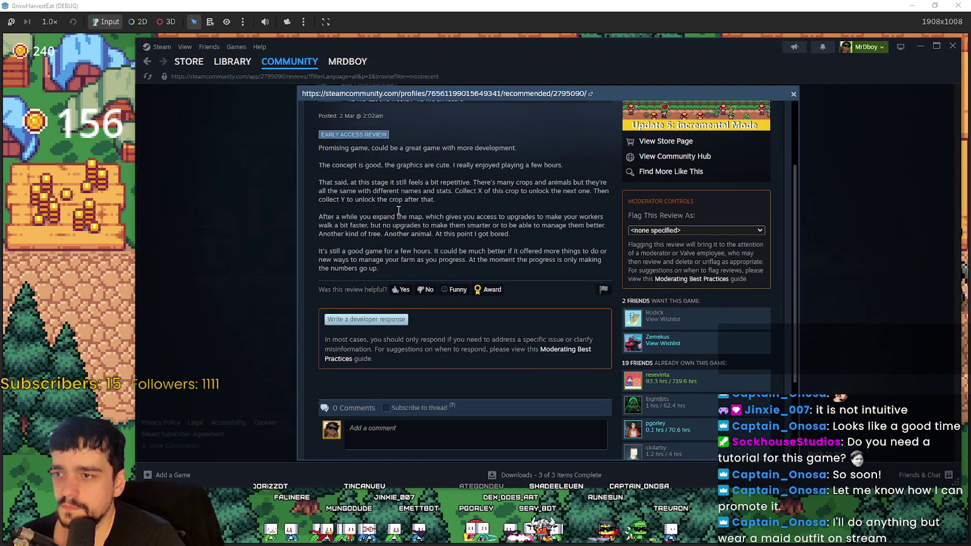
drag(337, 214, 604, 231)
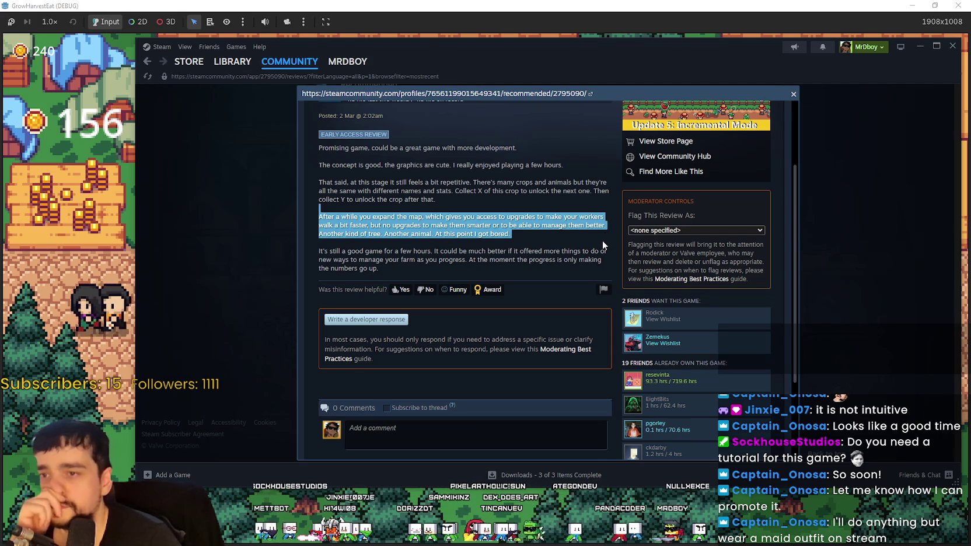
drag(603, 249, 603, 250)
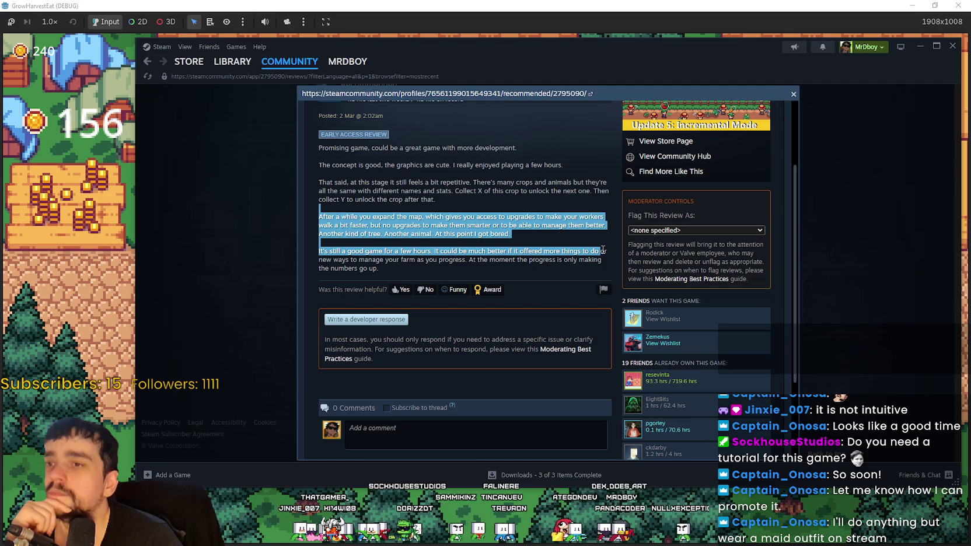
drag(605, 252, 607, 265)
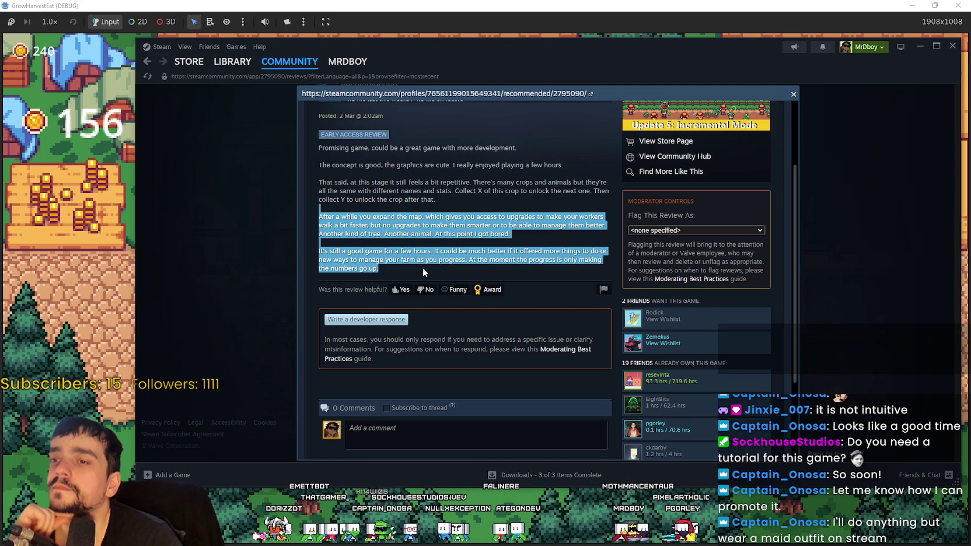
click(411, 269)
scroll(420, 327, down, 2)
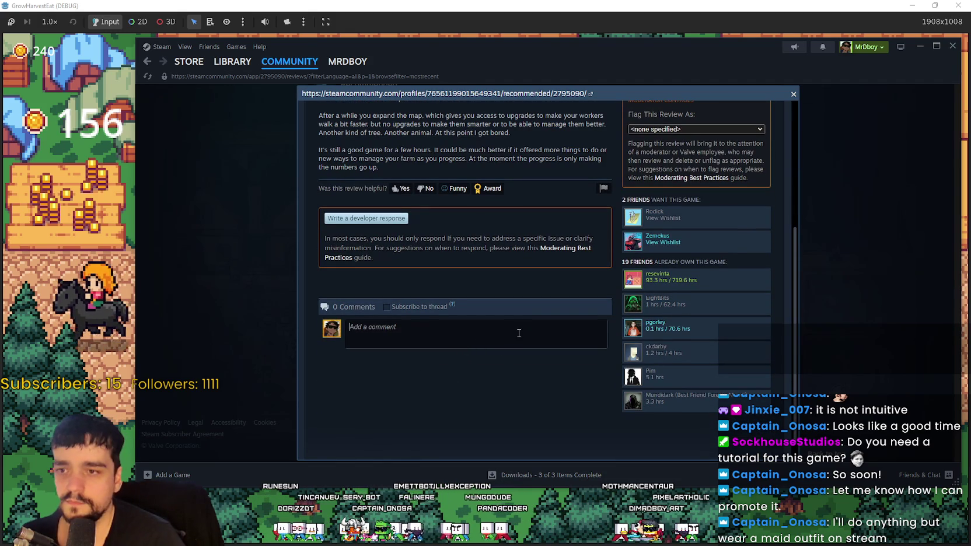
Type a reply asking the reviewer for suggestions on how to improve the game
text(If you h)
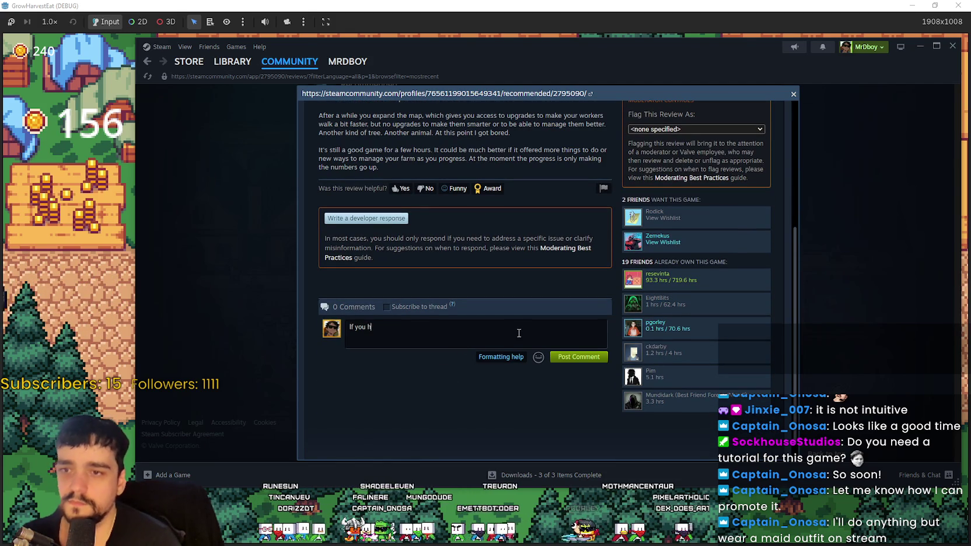
text(ave any suggest)
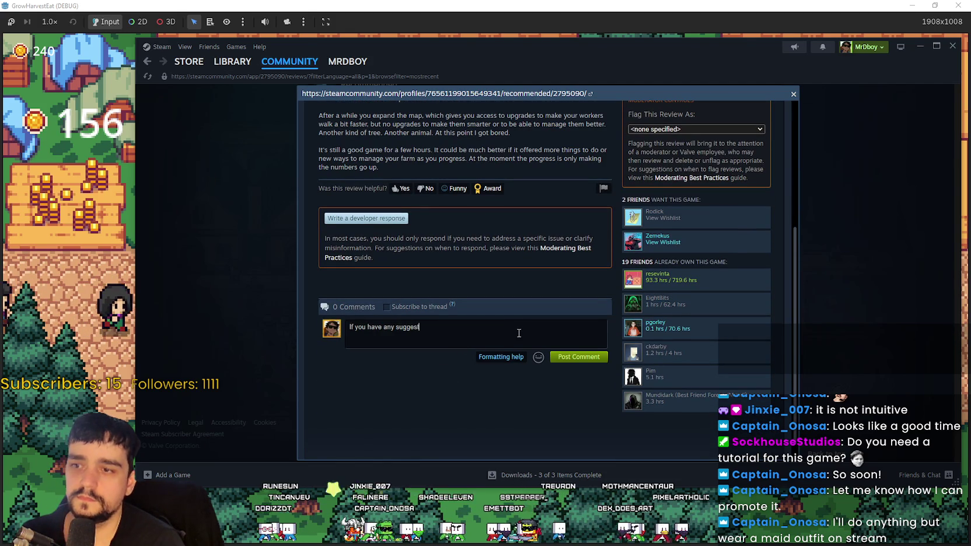
text(ions how )
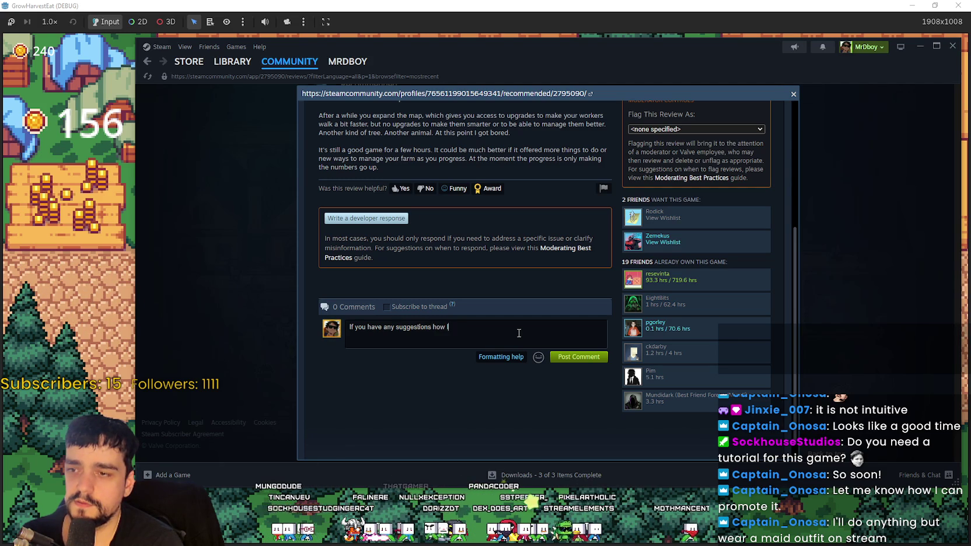
text(I can n how I)
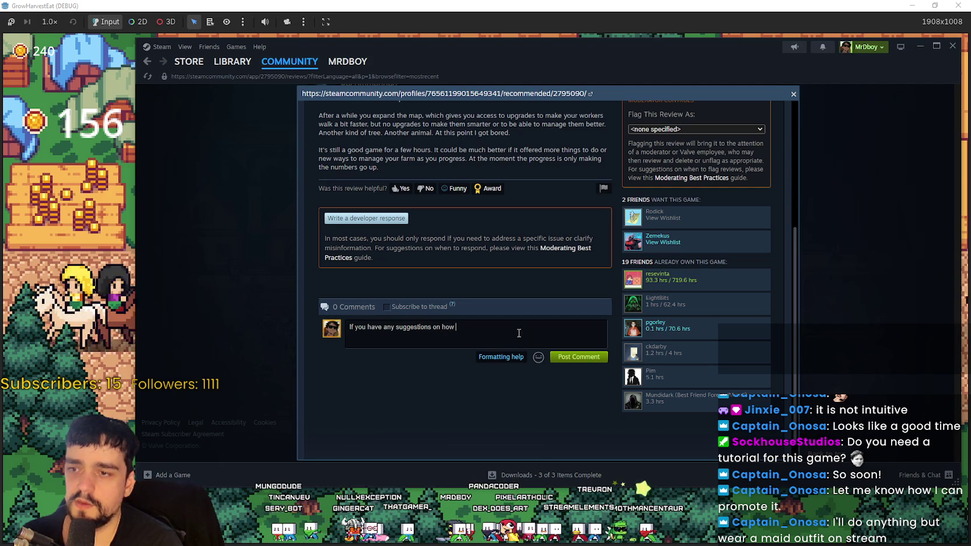
text( can )
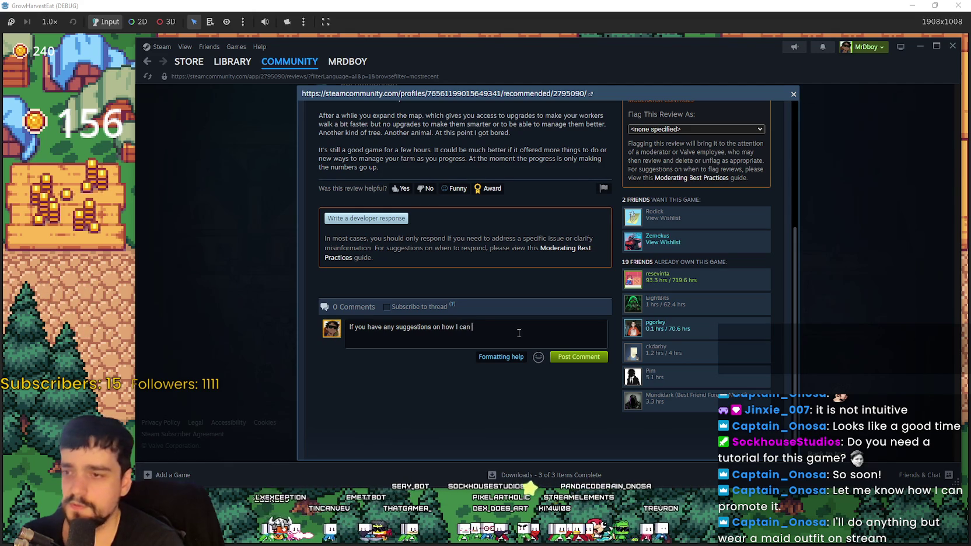
text(improve the game, let me know)
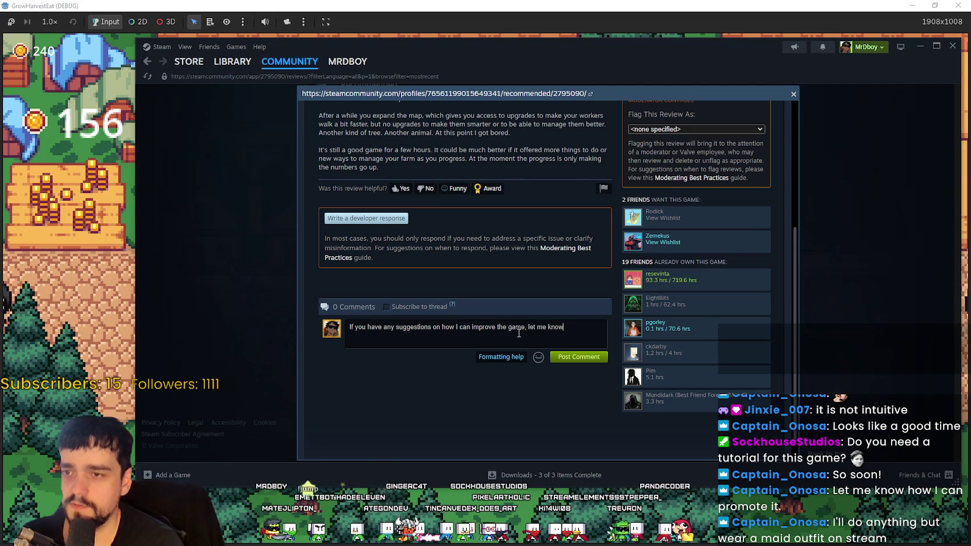
text( I'd gladly)
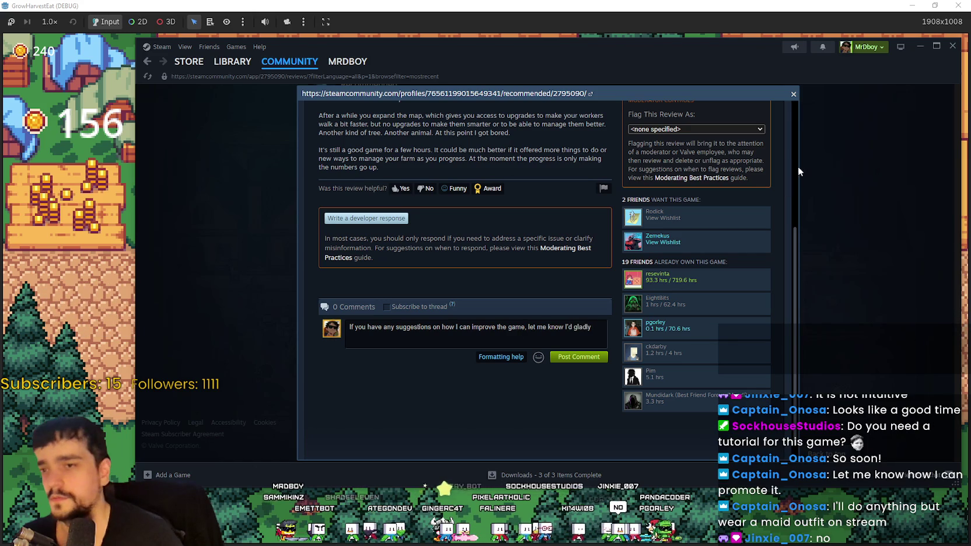
Dismiss the review popup, scroll the reviews, and go back twice to the MR FARMBOY hub
click(825, 164)
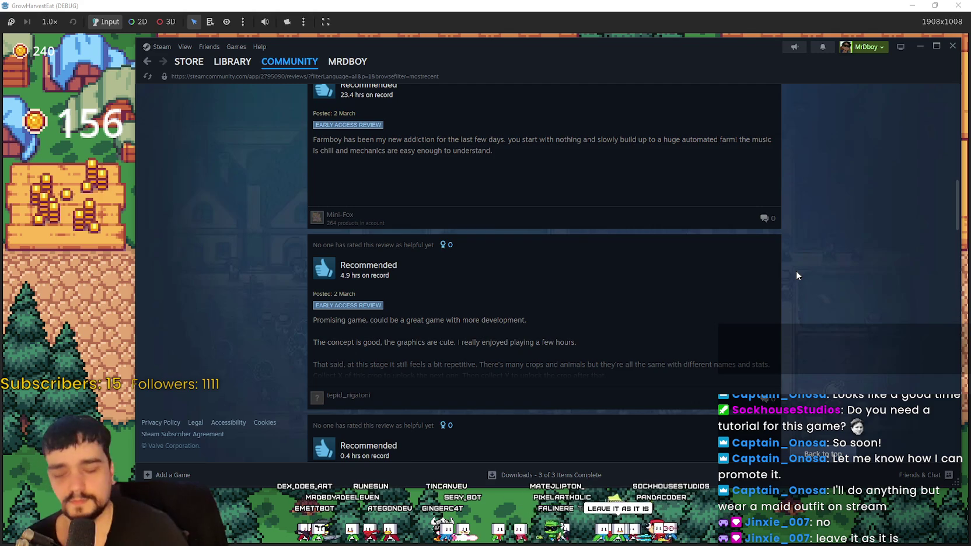
scroll(796, 271, down, 10)
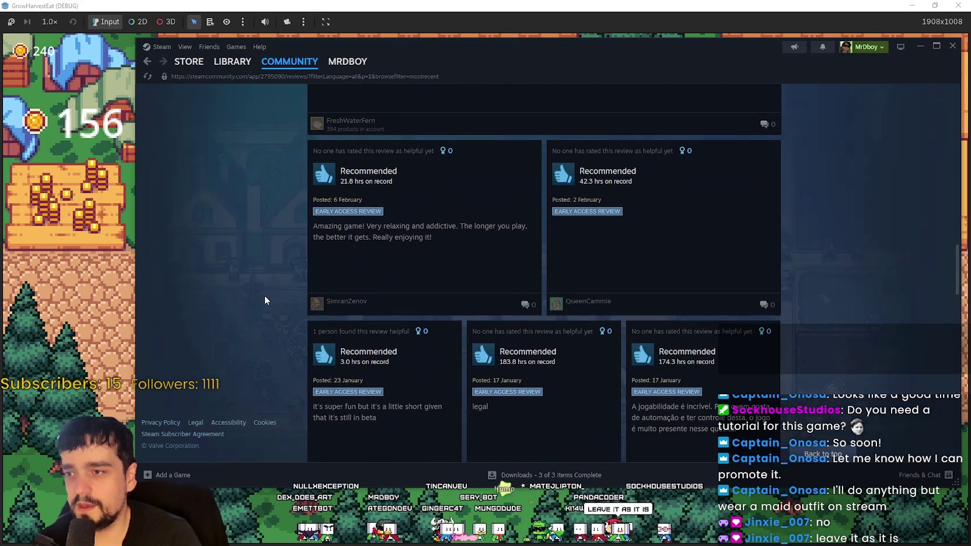
scroll(263, 295, down, 5)
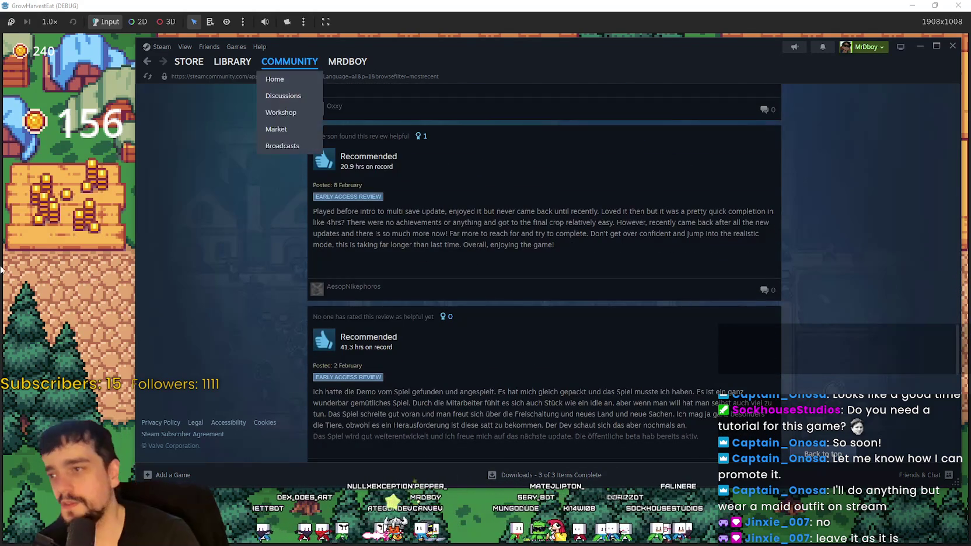
click(148, 61)
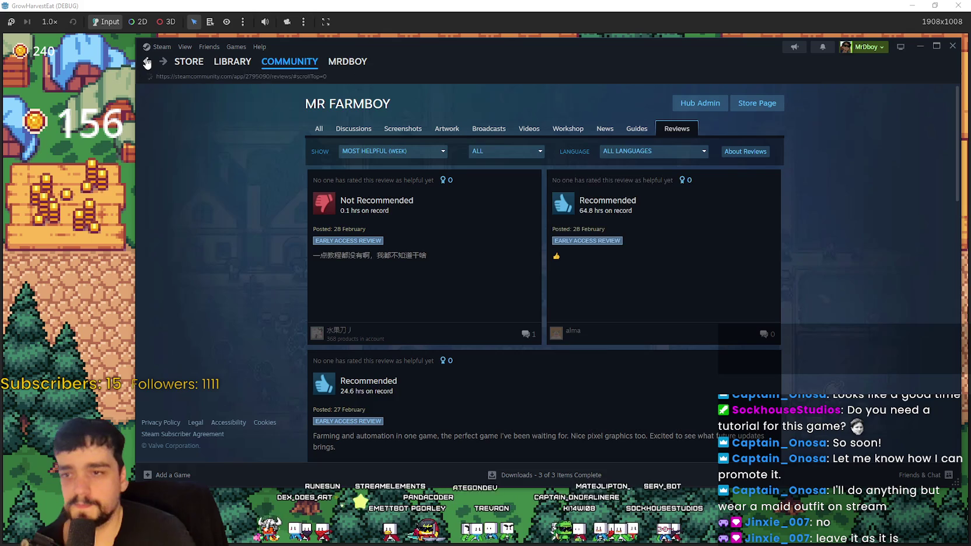
click(147, 61)
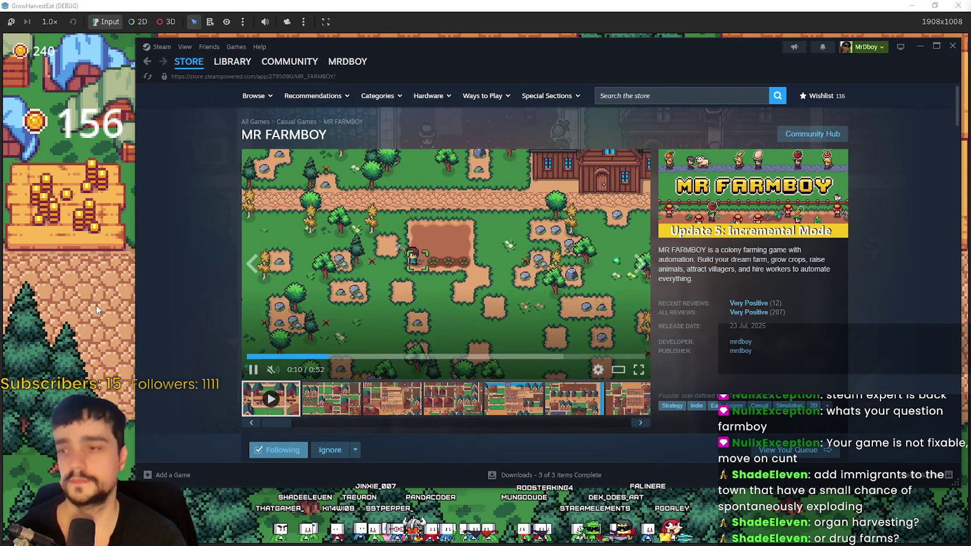
Close the Steam window to get back to the running Grow Harvest Eat game
click(553, 310)
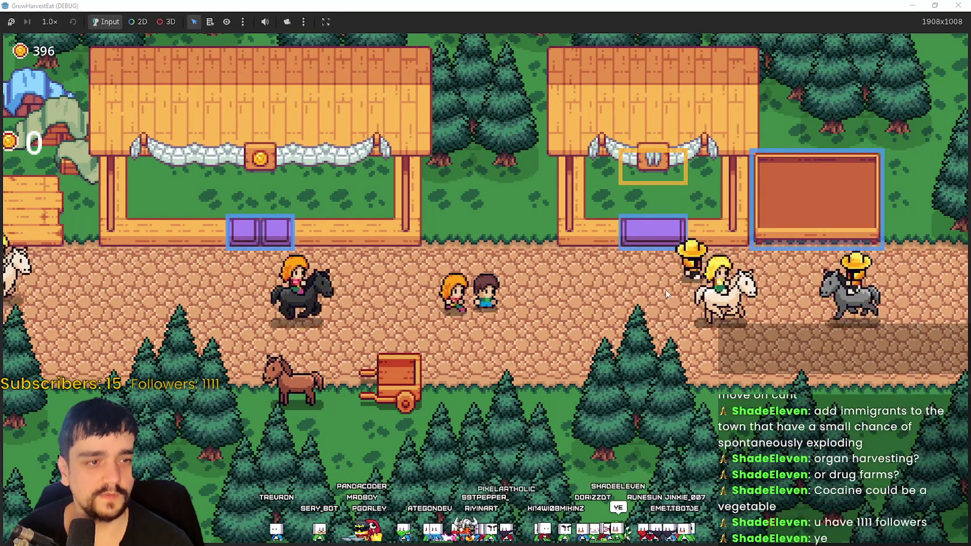
Walk the player left and up to the market street beside the horse and cart
scroll(363, 369, down, 3)
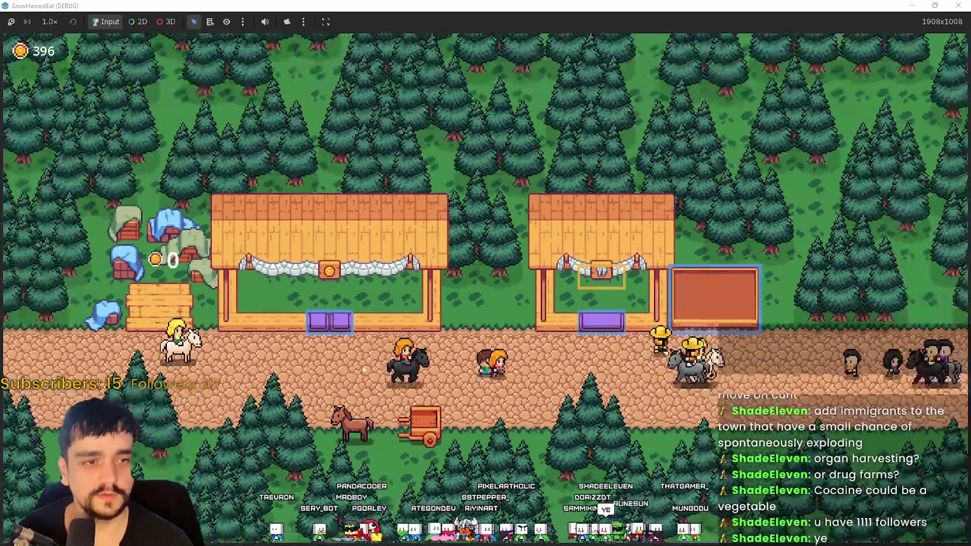
scroll(363, 370, up, 3)
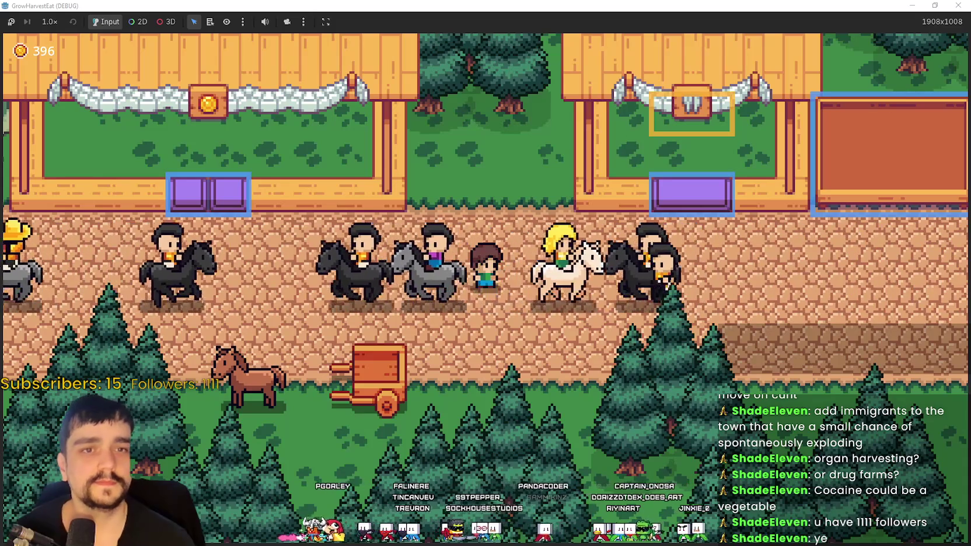
key(a)
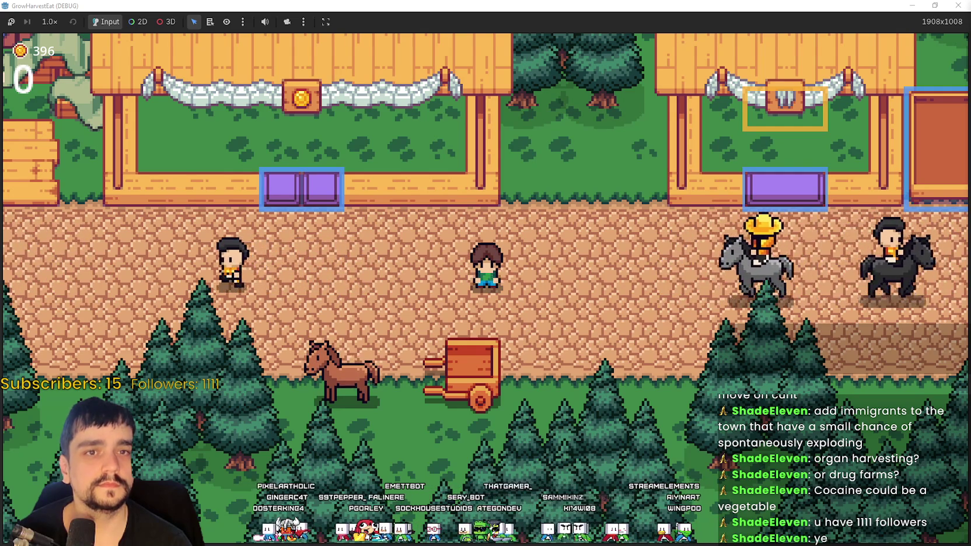
key(w)
key(a)
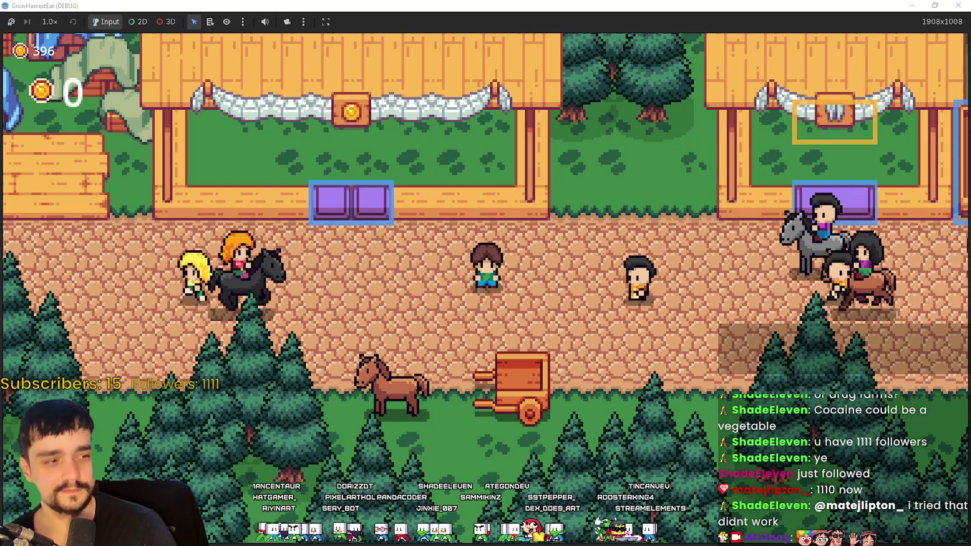
Close the Solaria Palette and endesga-64 palette images in Aseprite
key(alt+Tab)
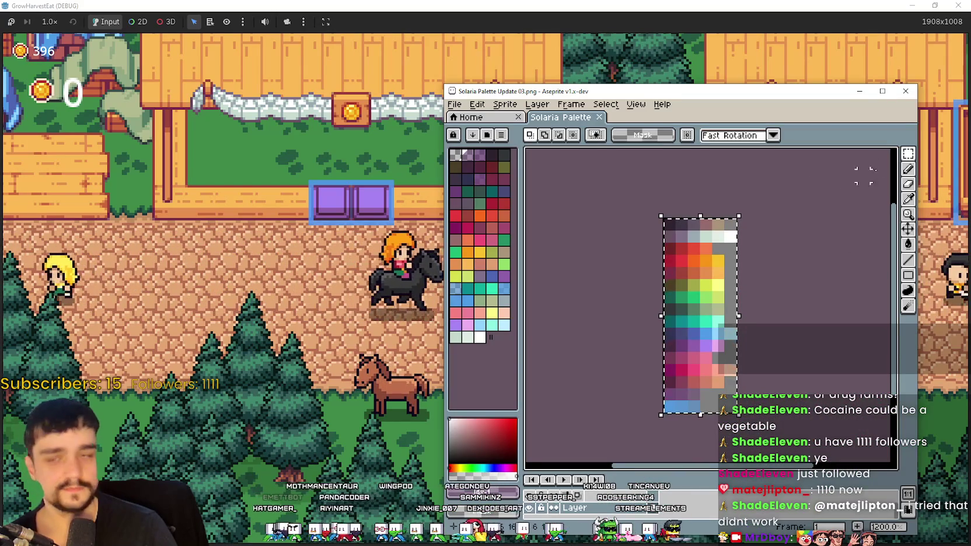
click(906, 91)
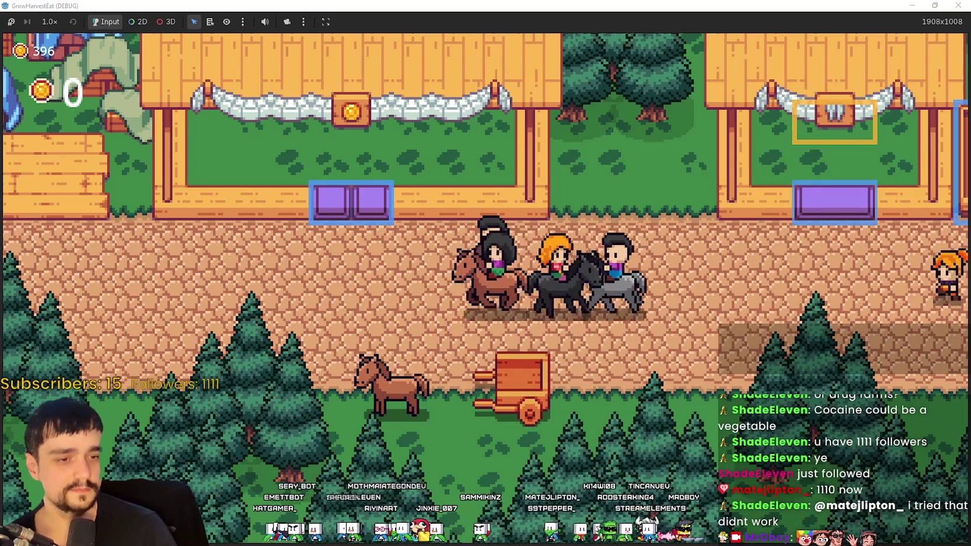
key(alt+Tab)
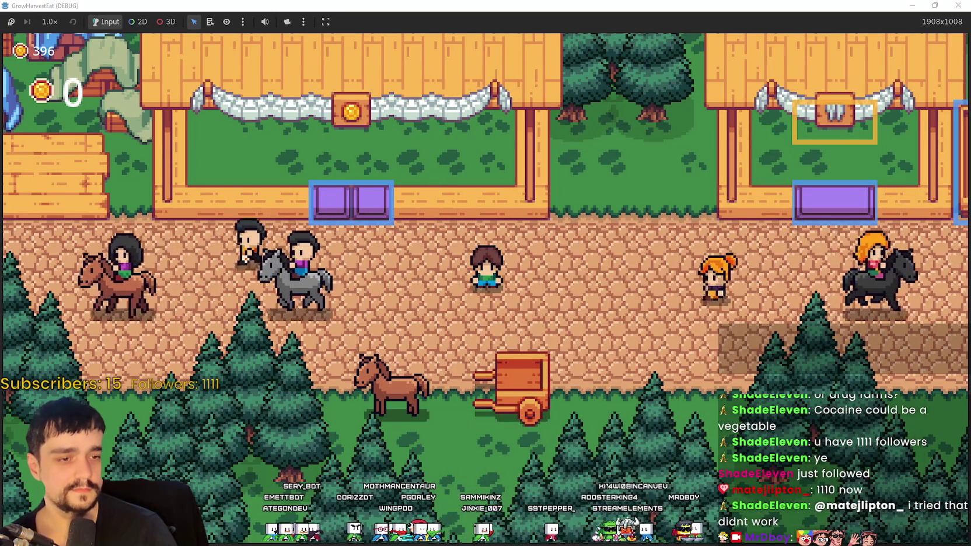
key(alt+Tab)
click(904, 90)
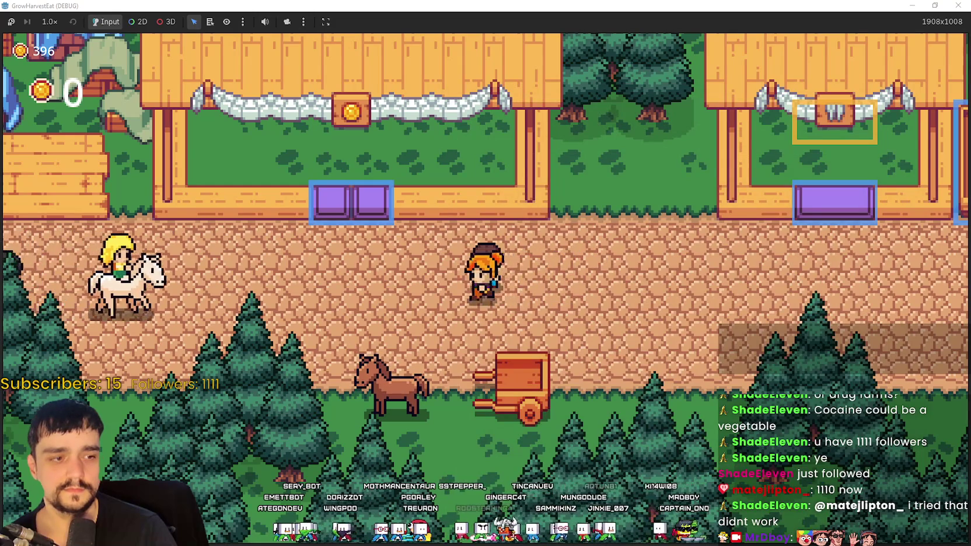
key(alt+Tab)
click(905, 92)
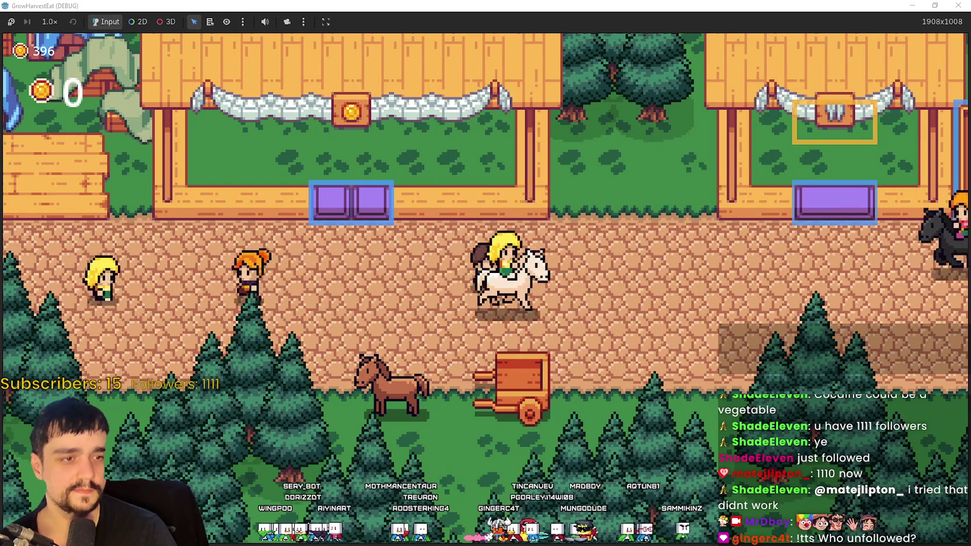
Pan through and close Objects.png, view Horse_01.png and main_atlas.png, then minimize Aseprite
key(alt+Tab)
mouse_move(860, 336)
mouse_down()
mouse_move(793, 332)
mouse_move(750, 203)
mouse_move(783, 273)
mouse_up()
click(905, 92)
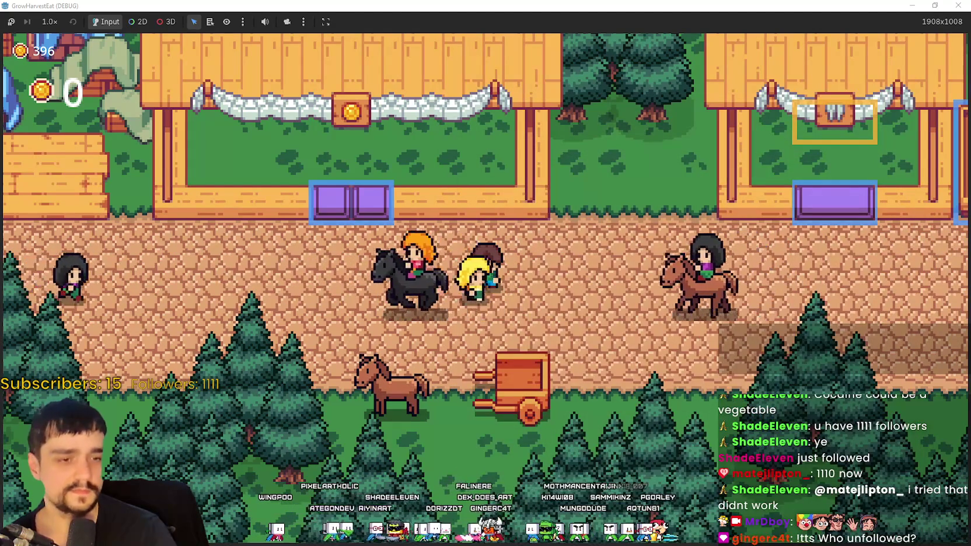
key(alt+Tab)
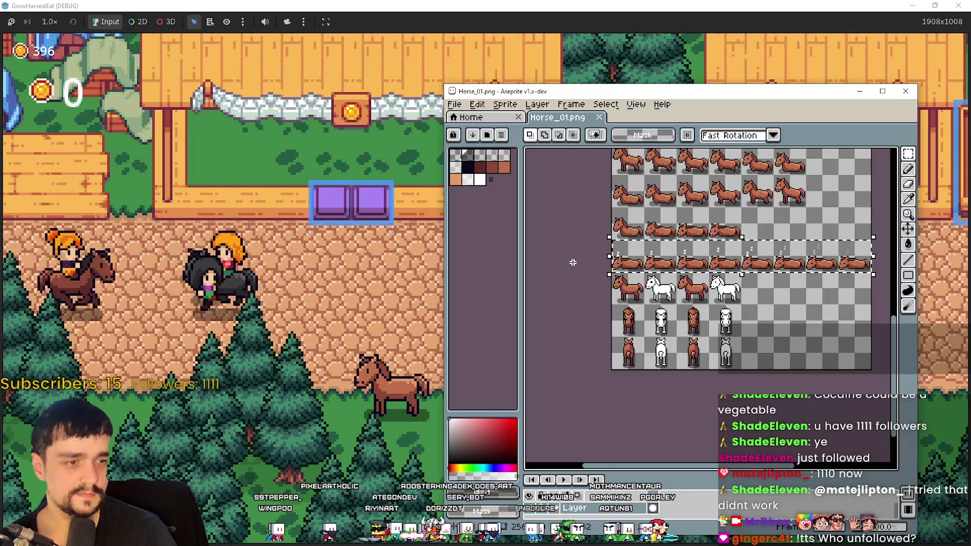
scroll(736, 311, up, 5)
key(alt+Tab)
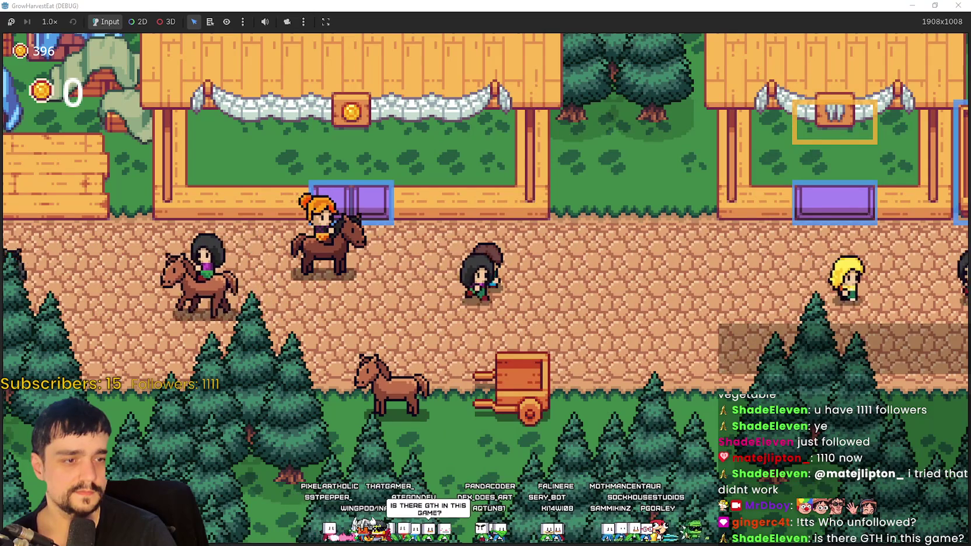
key(alt+Tab)
click(911, 7)
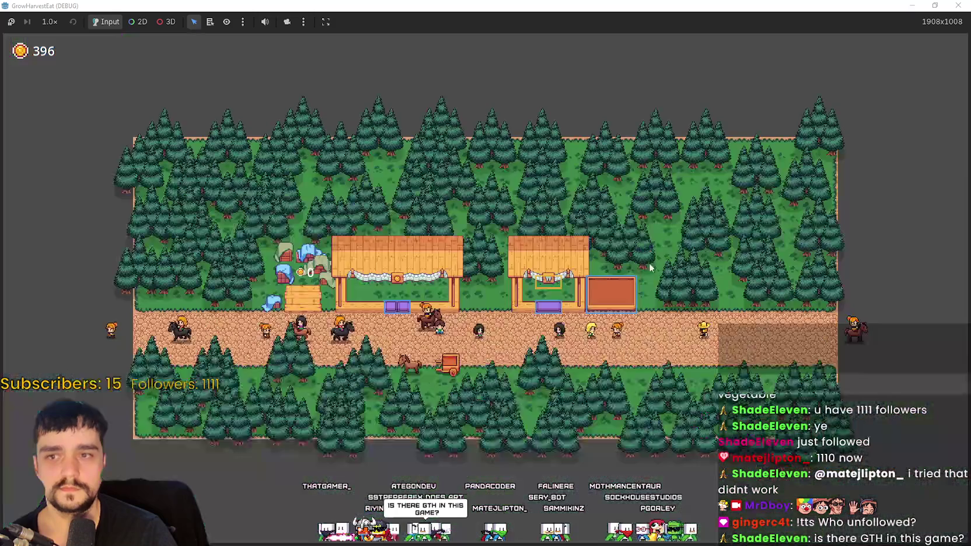
Bring the running game window back into view with the player on the town road
scroll(531, 330, up, 3)
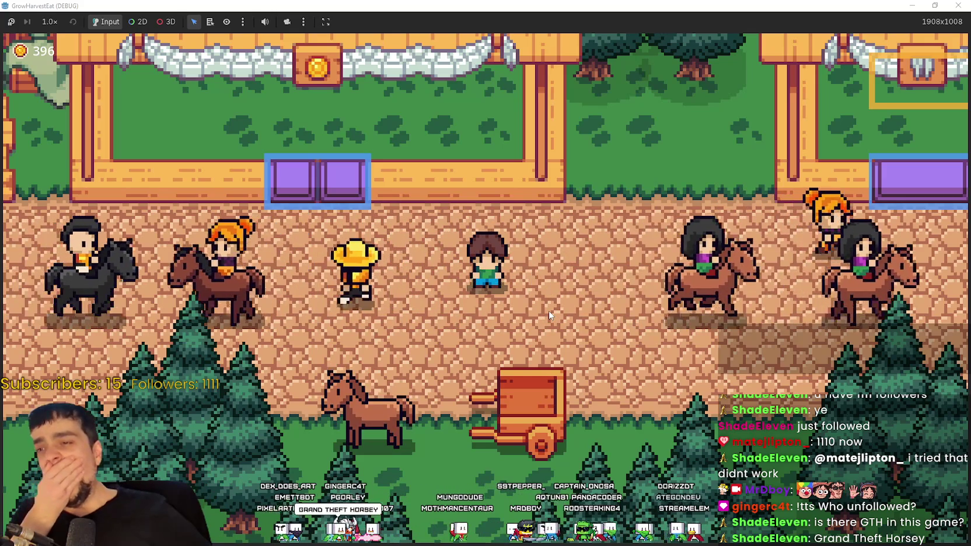
Walk down to the horse, travel to the grass field, and head toward the trees
key(s)
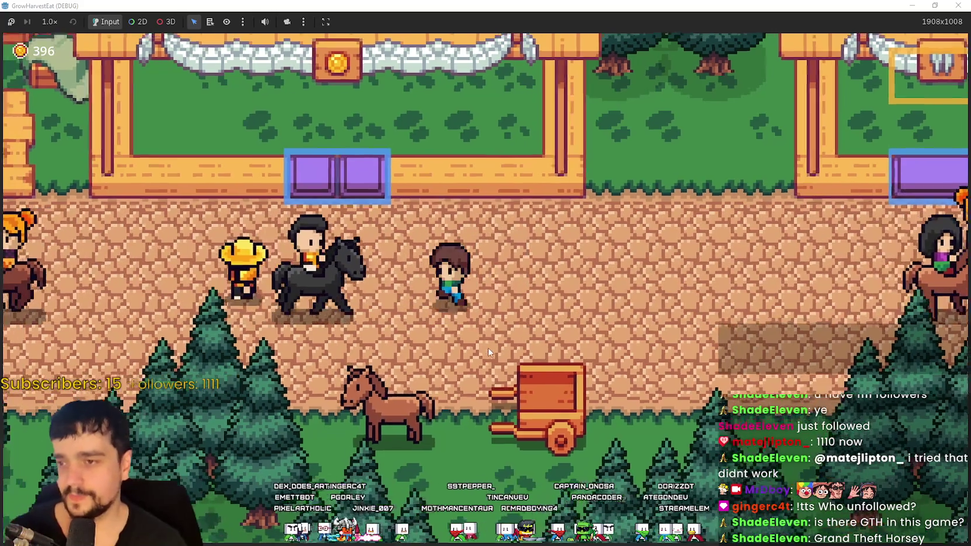
key(e)
key(s)
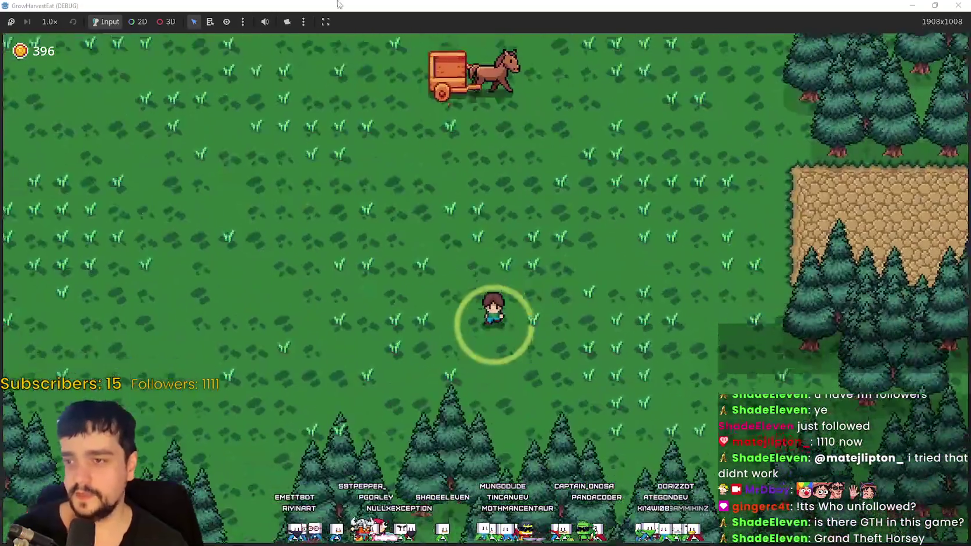
key(s)
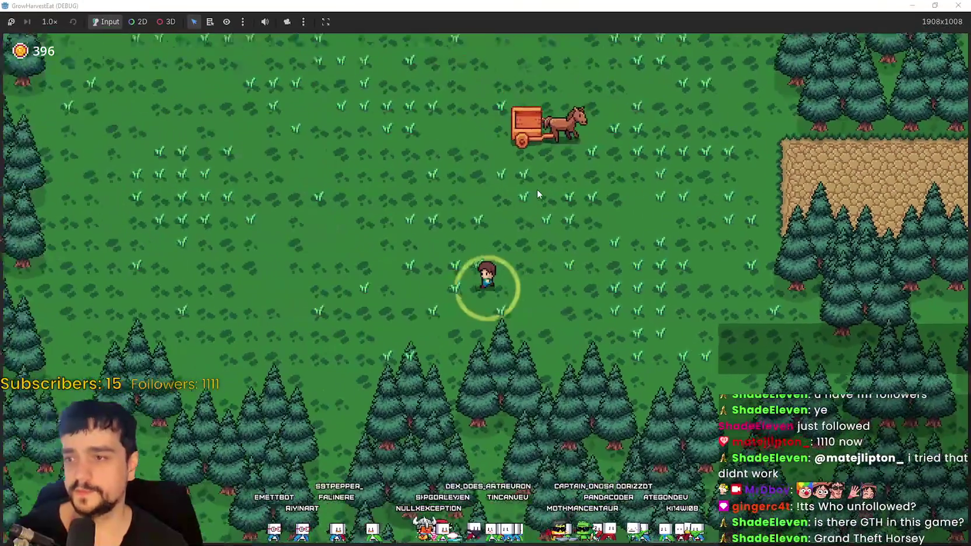
Walk up into the crop rows and circle the field while the crops ripen
key(a)
key(w)
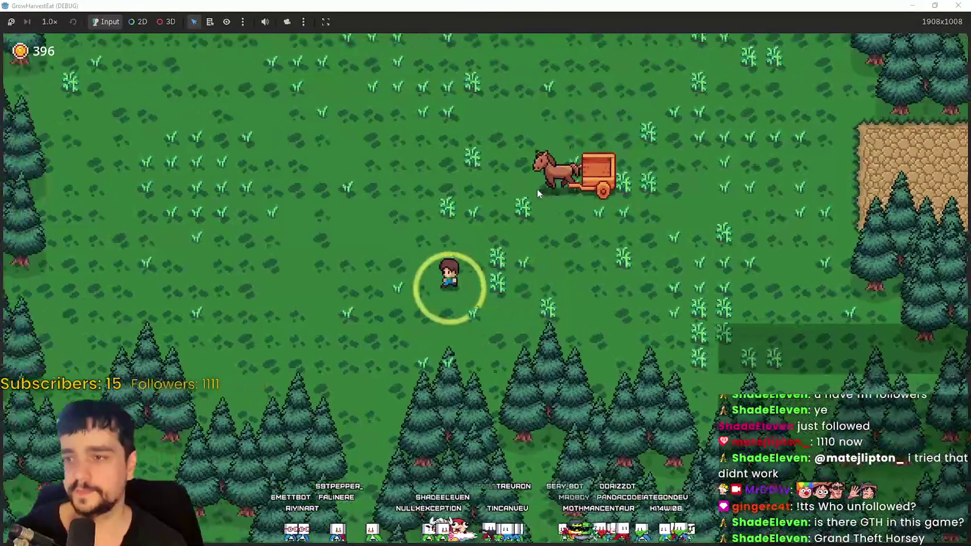
key(w)
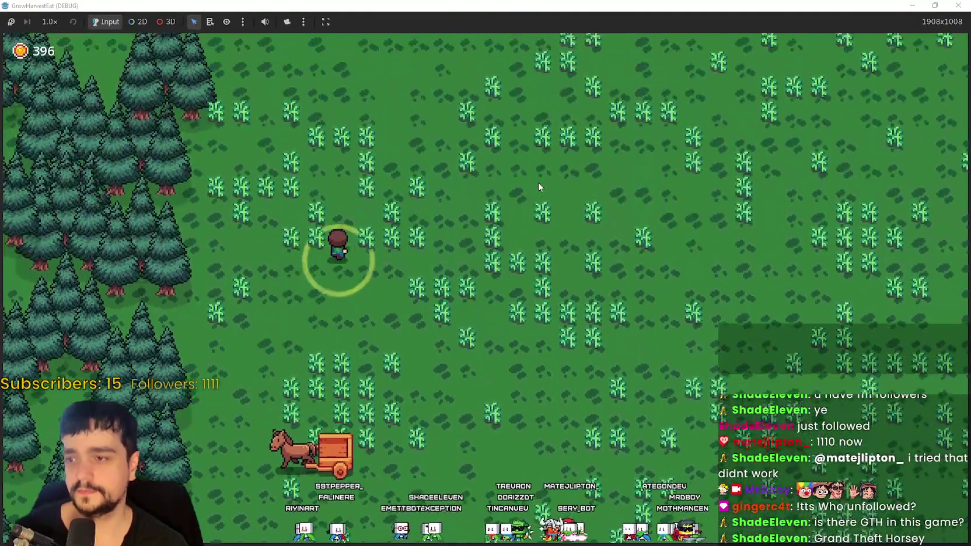
key(w)
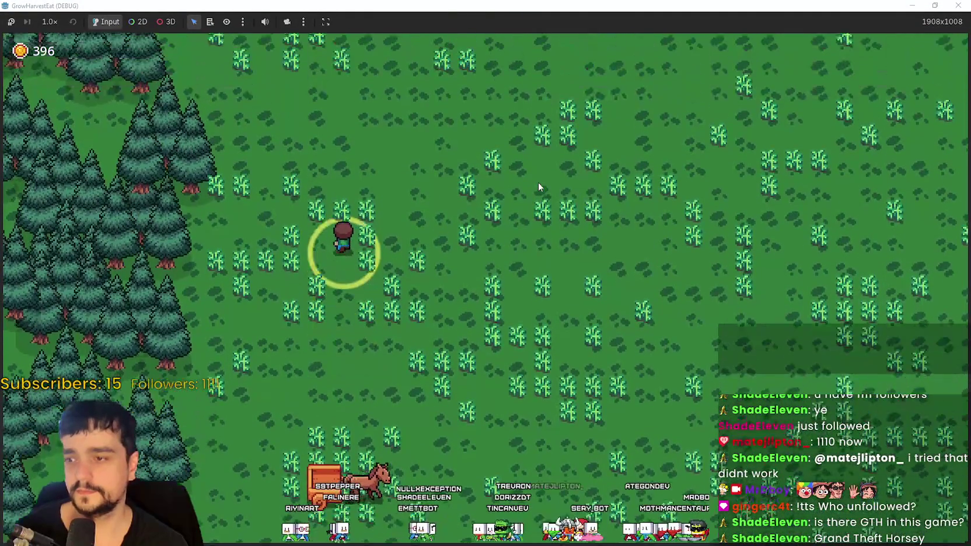
key(d)
key(w)
key(d)
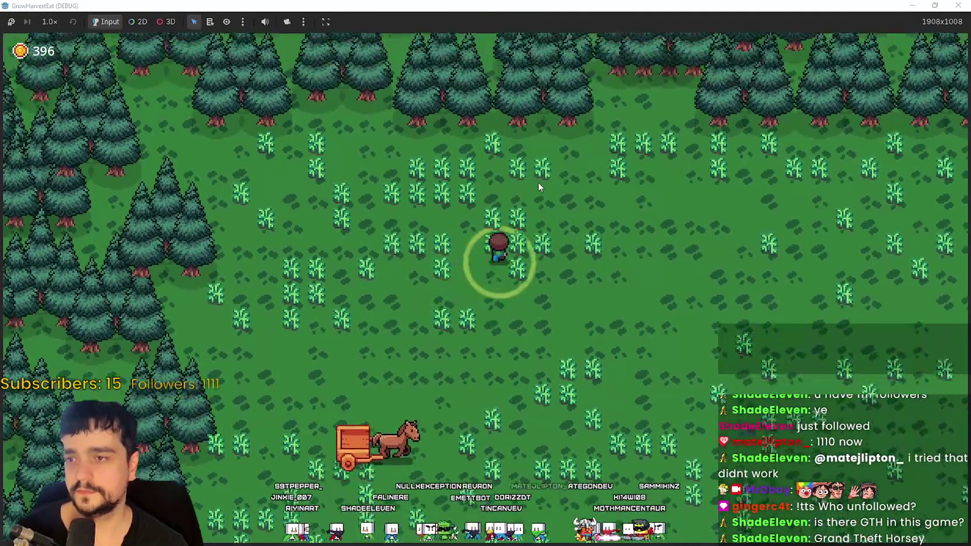
key(s)
key(d)
key(s)
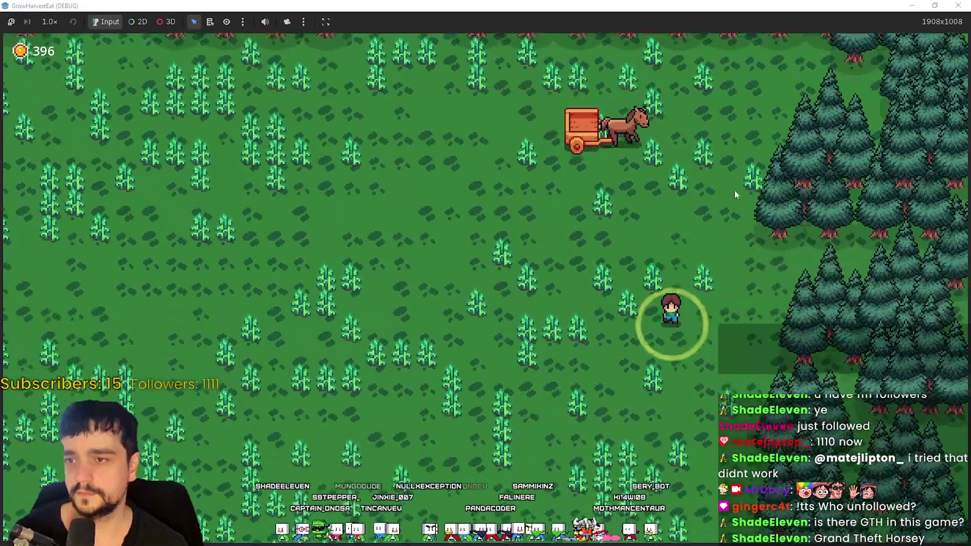
key(s)
key(a)
key(w)
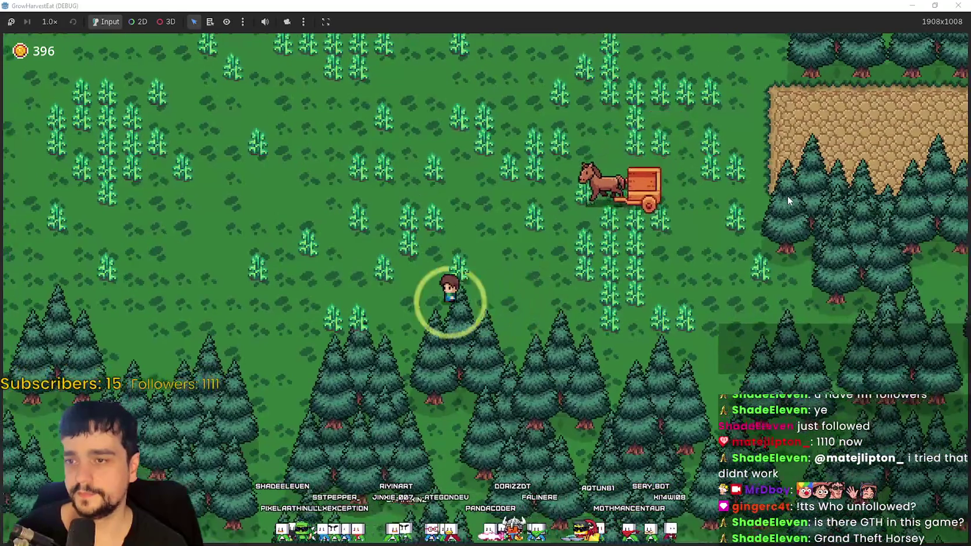
key(d)
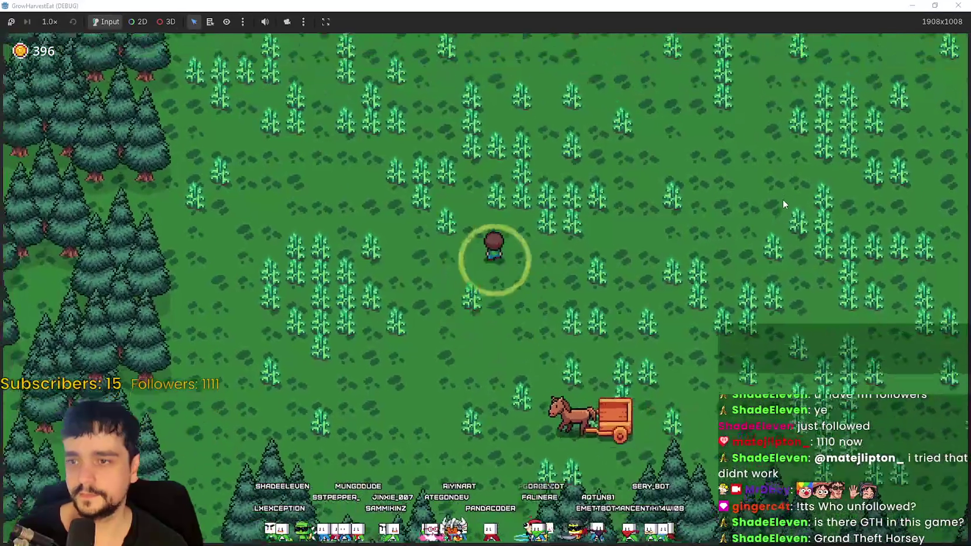
key(d)
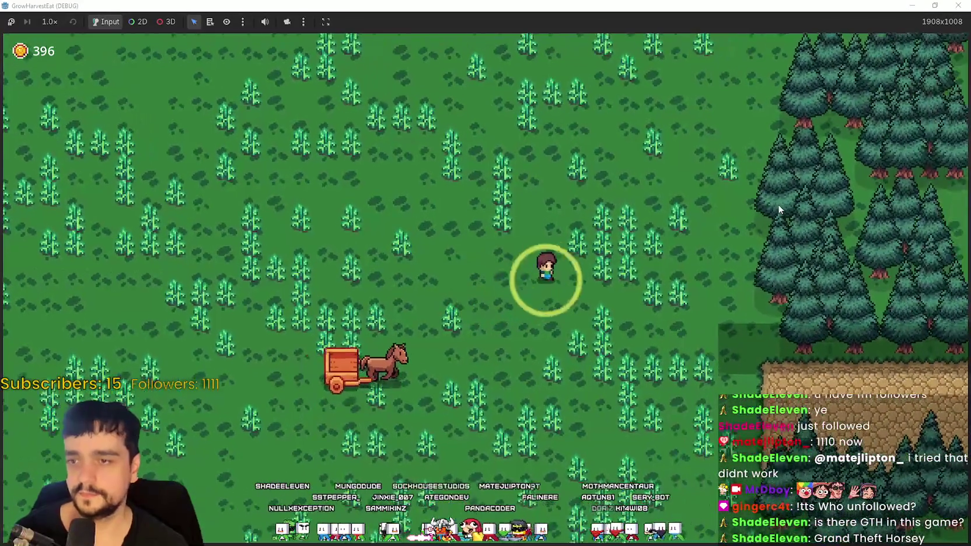
key(w)
key(w)
Wander through the ripe crops, then head back down-right toward the horse cart
key(a)
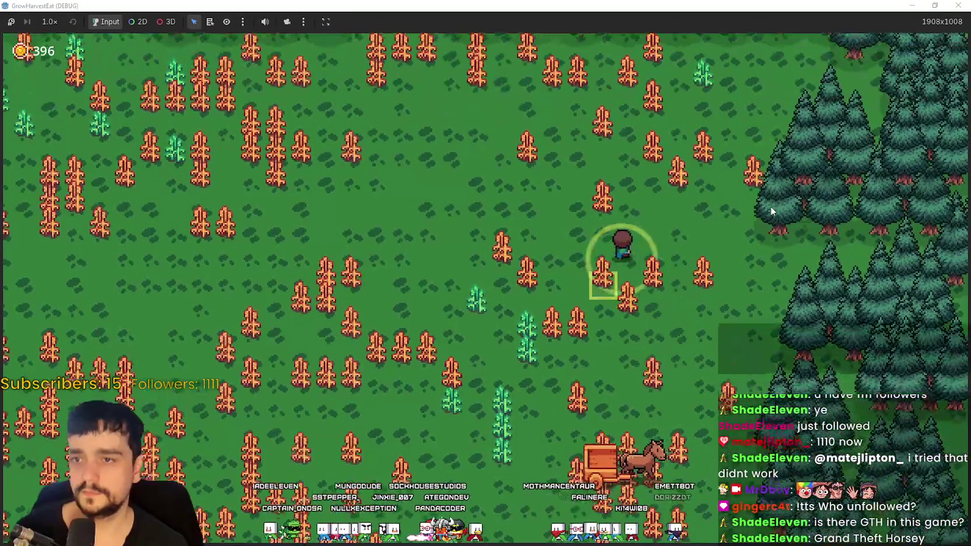
key(s)
key(a)
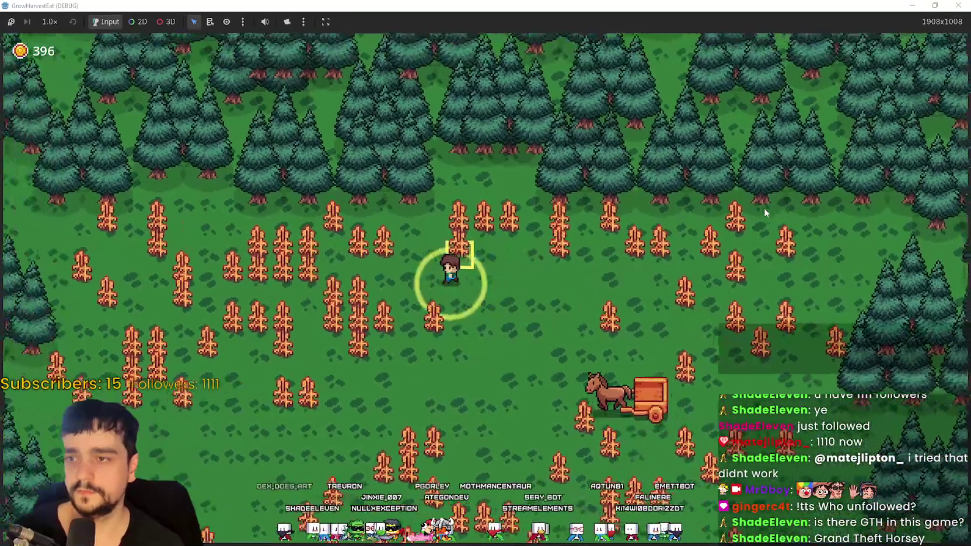
key(s)
key(a)
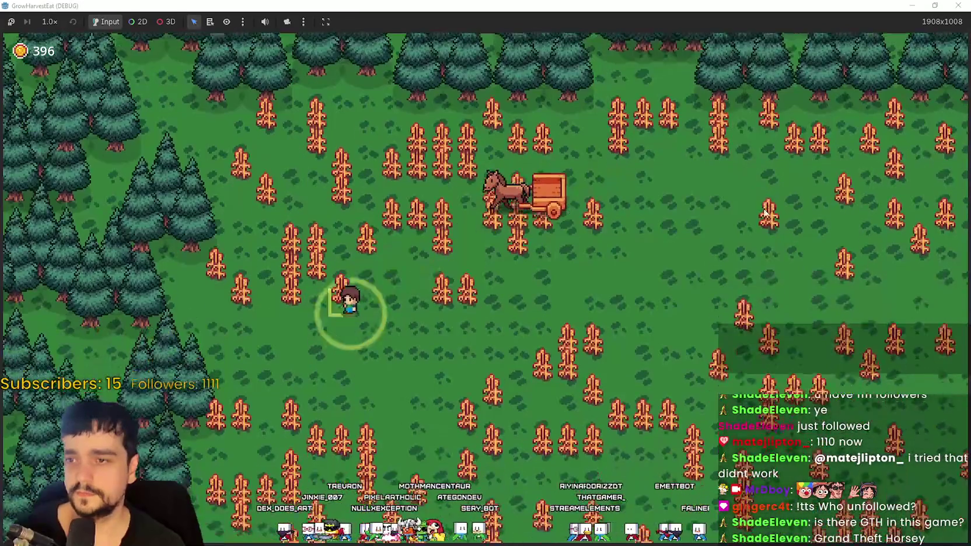
key(d)
key(w)
key(w)
key(d)
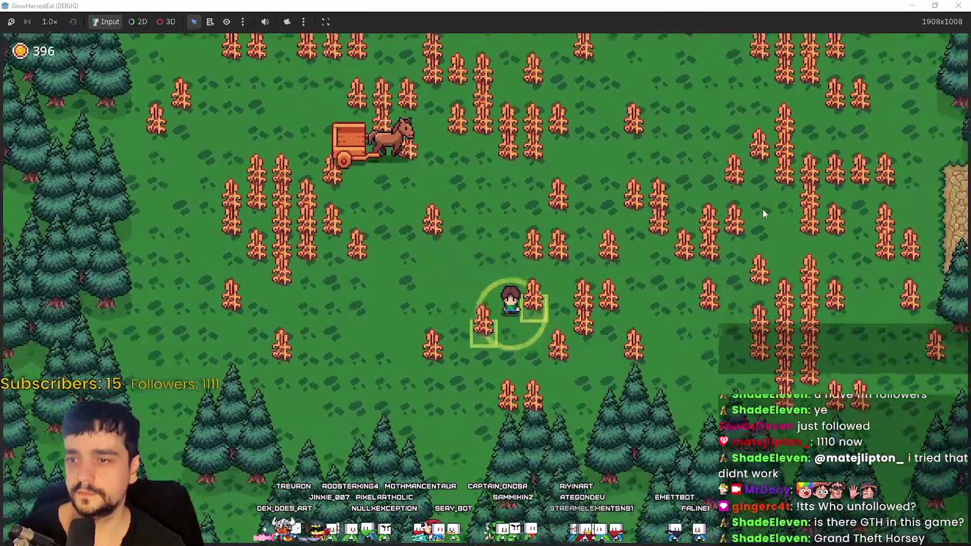
key(w)
key(d)
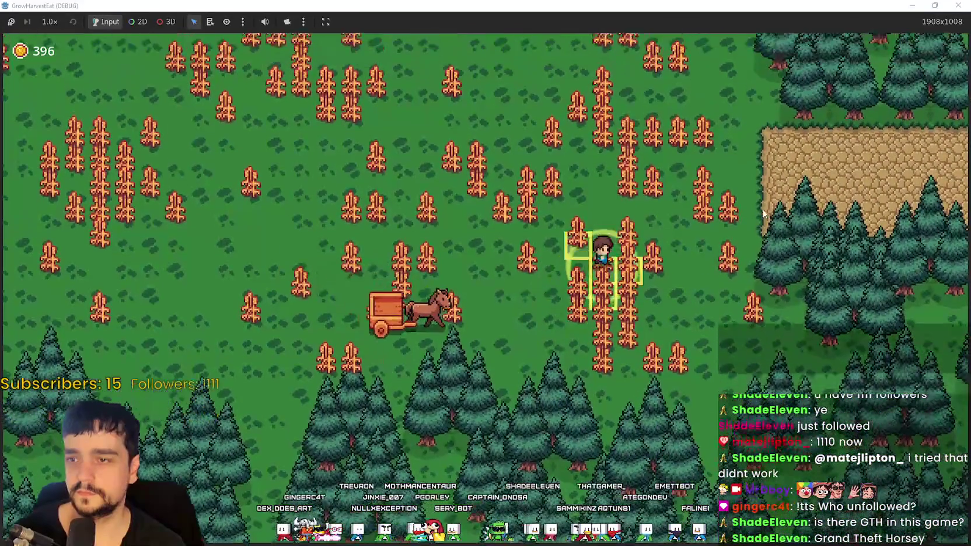
key(w)
key(a)
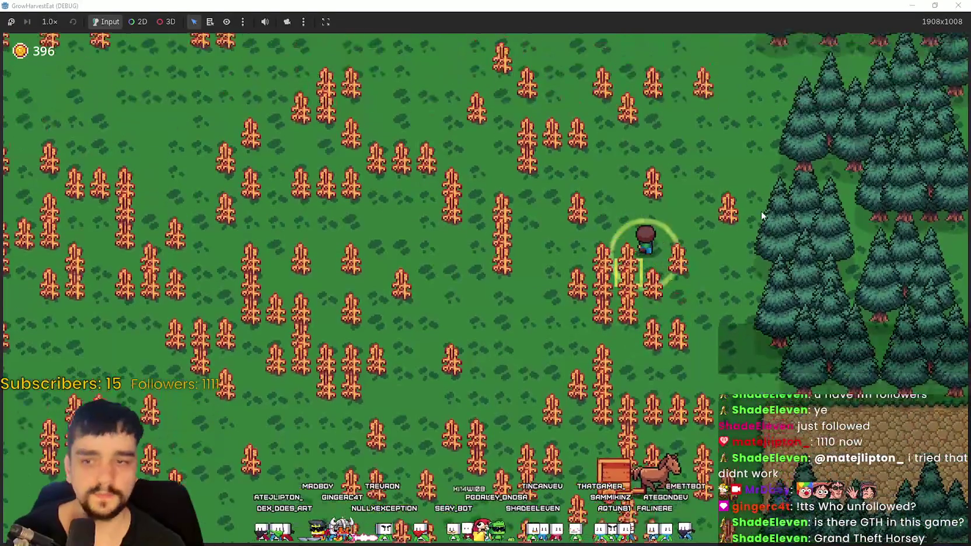
key(w)
key(a)
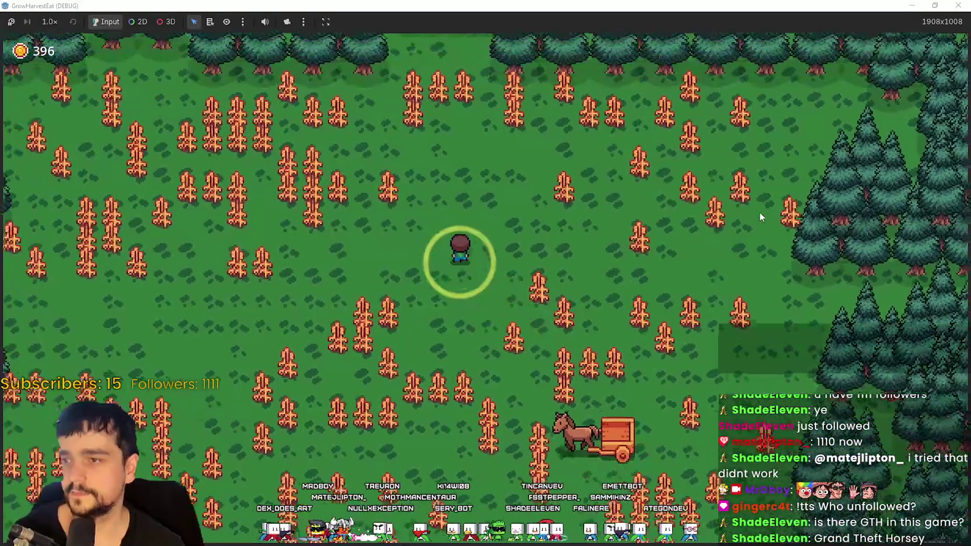
key(s)
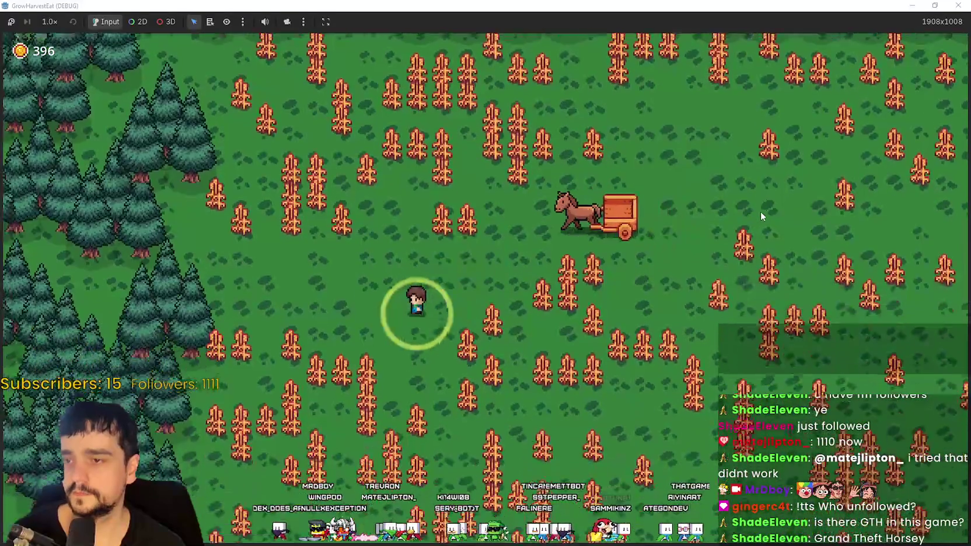
key(d)
key(s)
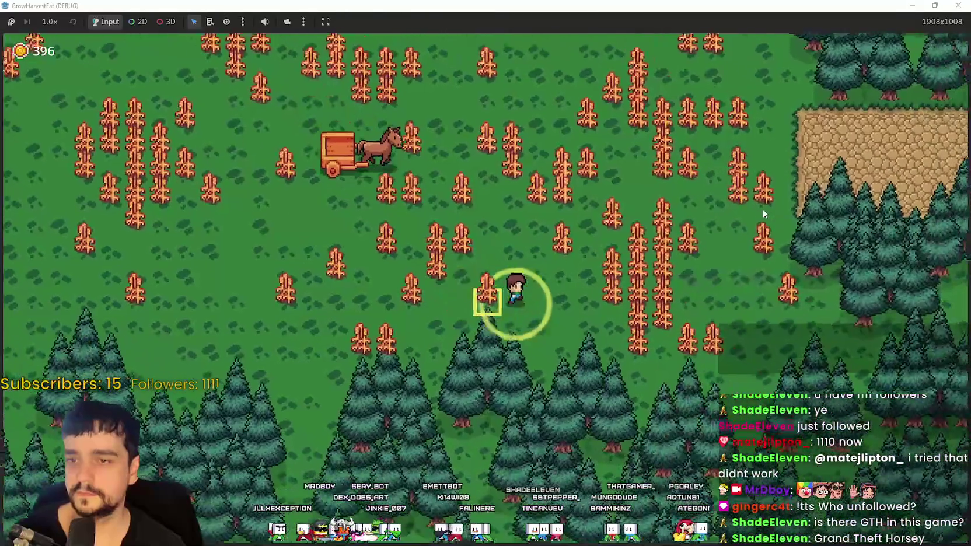
Walk up and right through the crop rows, then return onto the horse
key(w)
key(d)
key(w)
key(a)
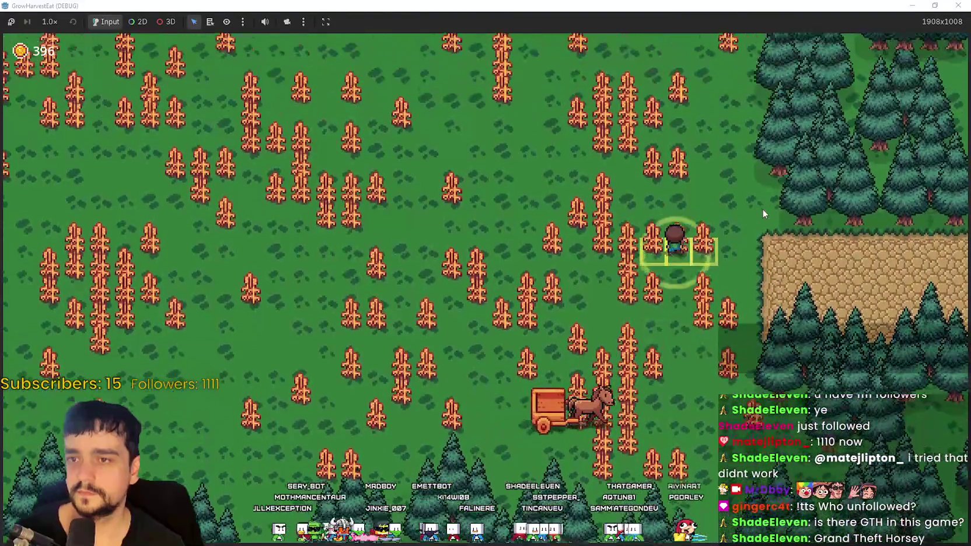
key(w)
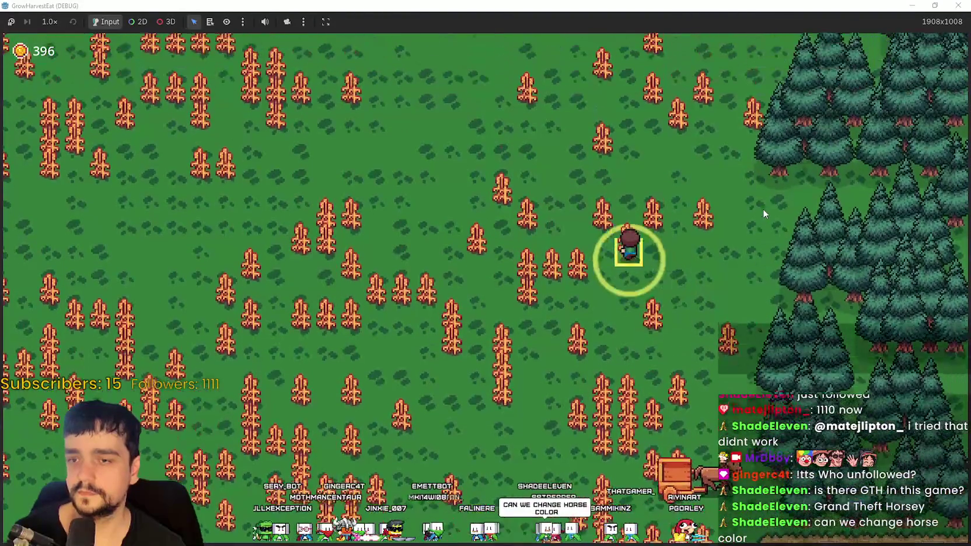
key(w)
key(d)
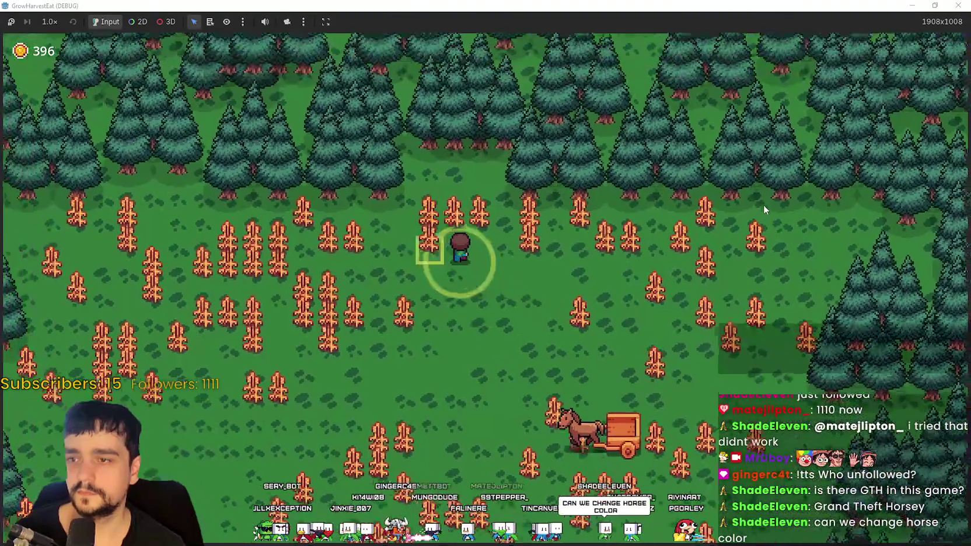
key(s)
key(d)
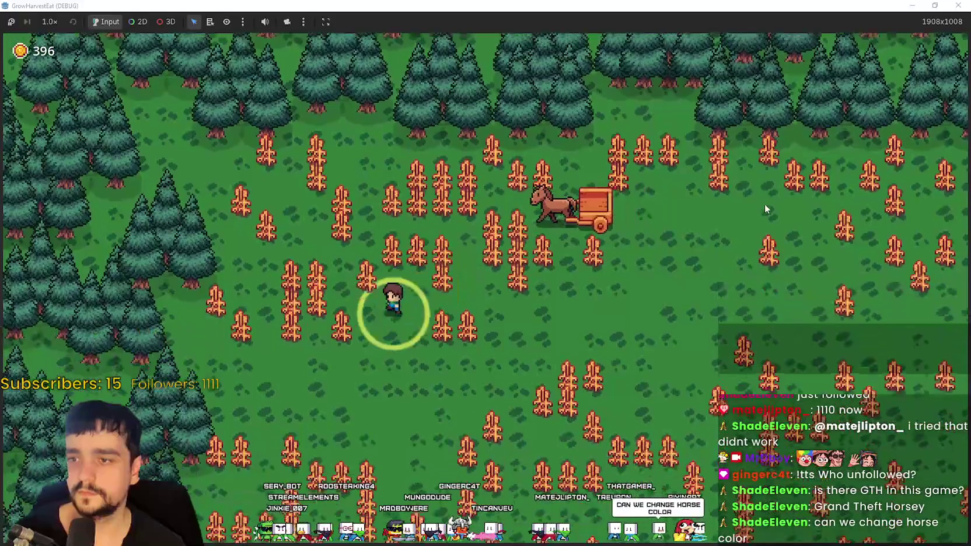
key(d)
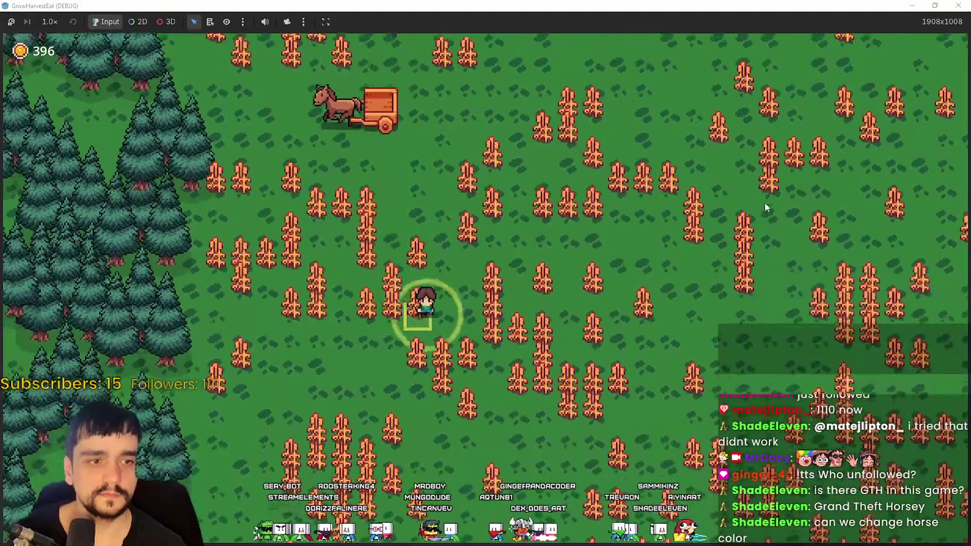
key(w)
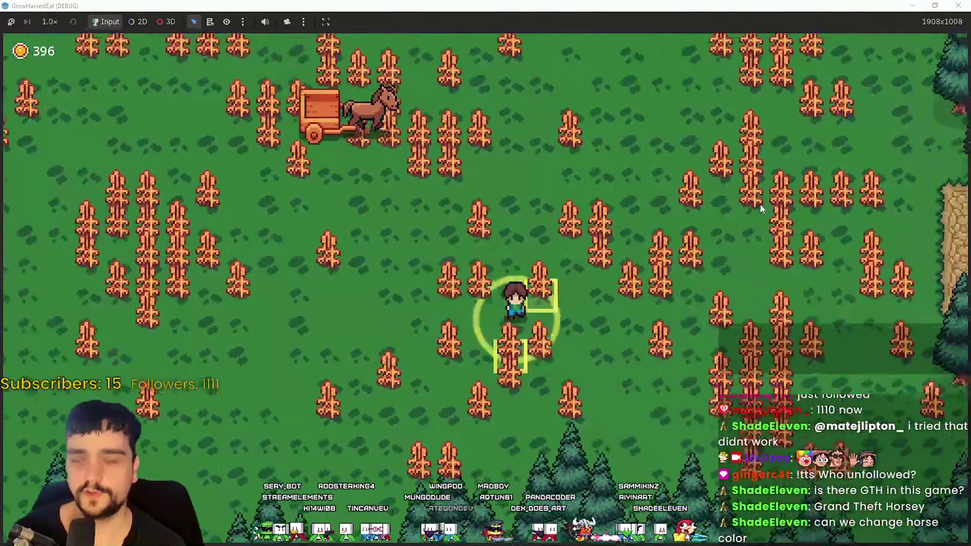
key(d)
key(d)
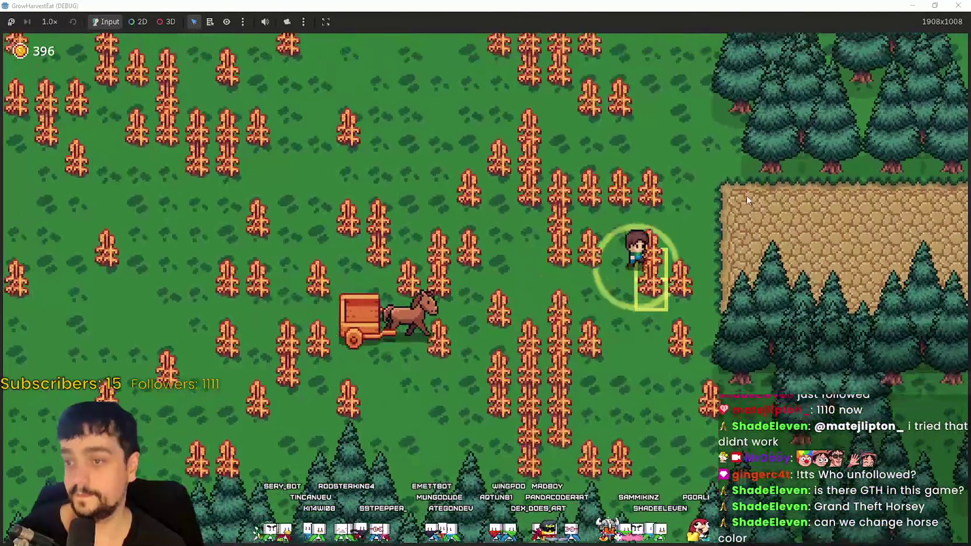
key(a)
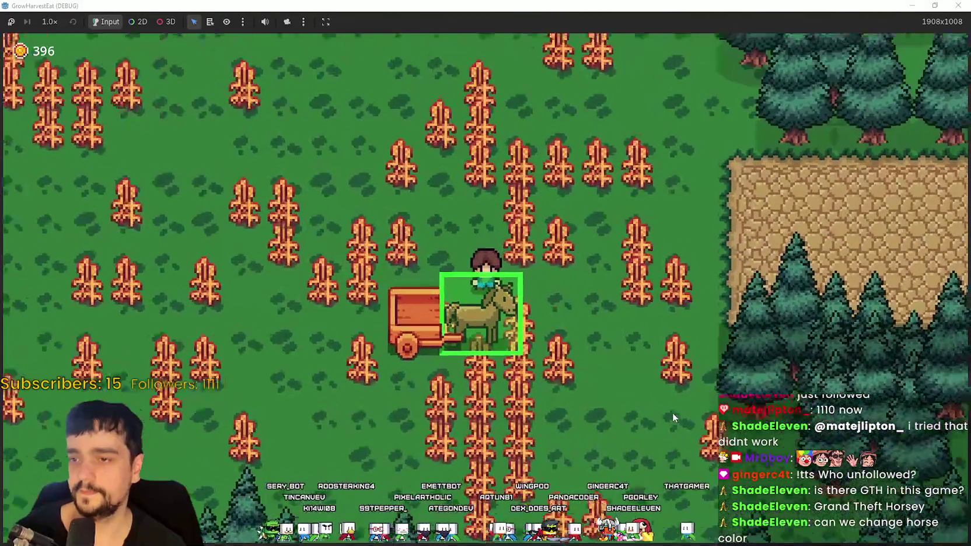
Leave the horse and harvest nearby crops, bringing the cart count up to x22
key(d)
key(w)
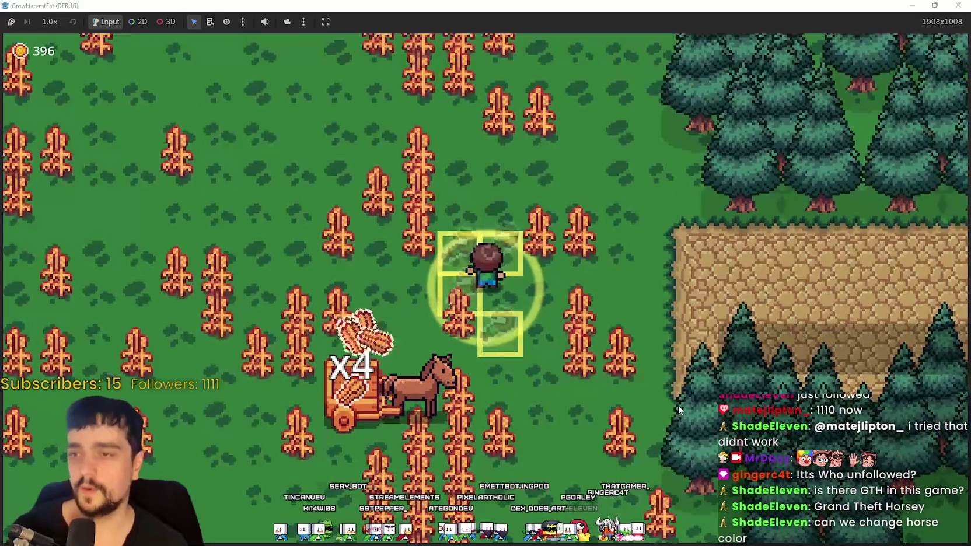
key(w)
key(a)
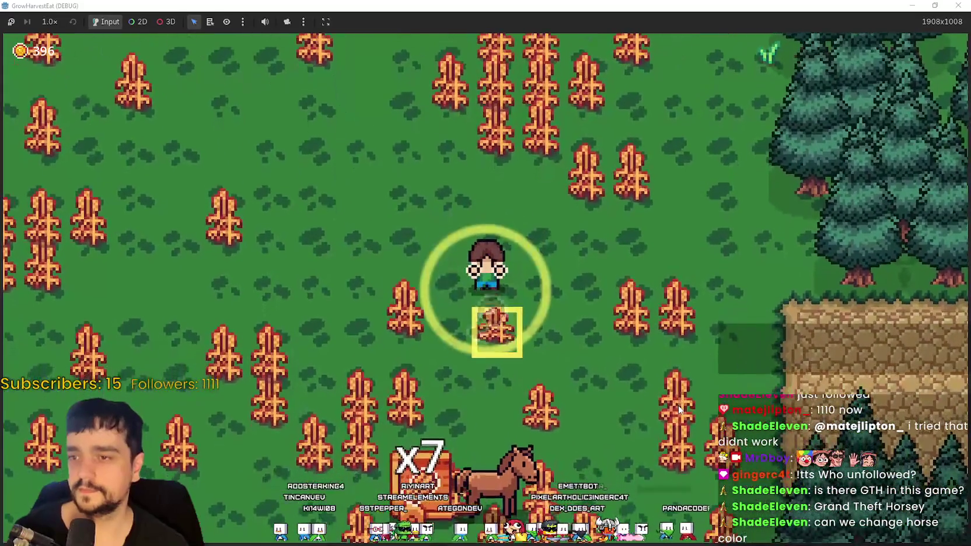
key(w)
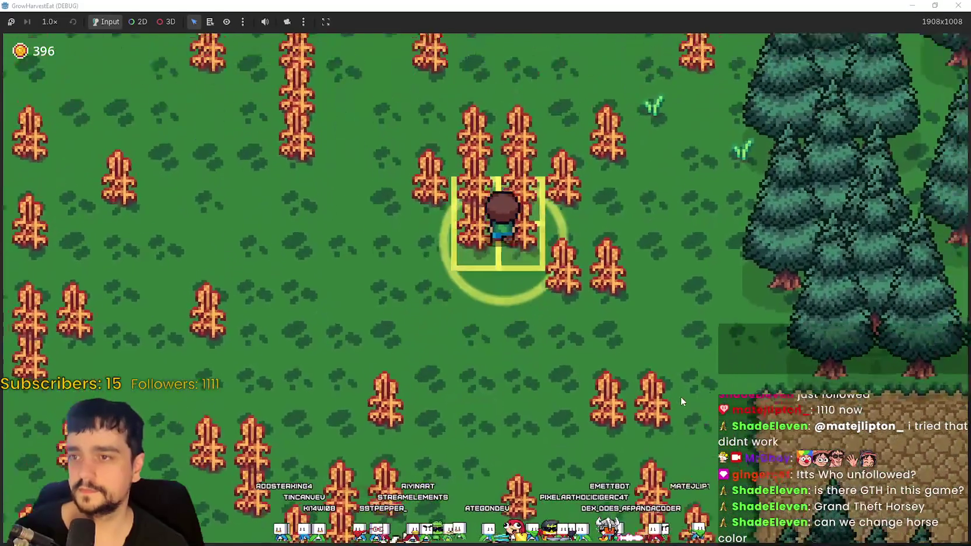
key(w)
key(d)
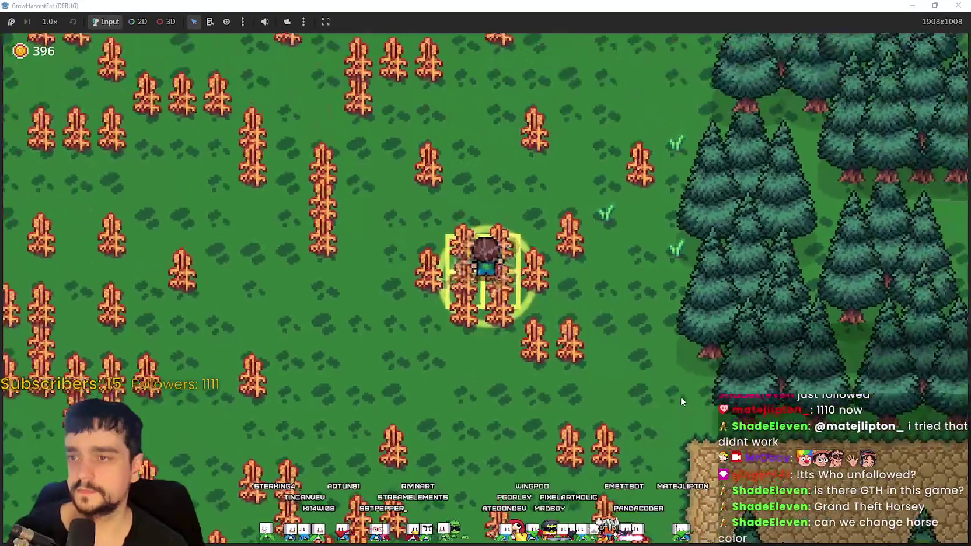
key(s)
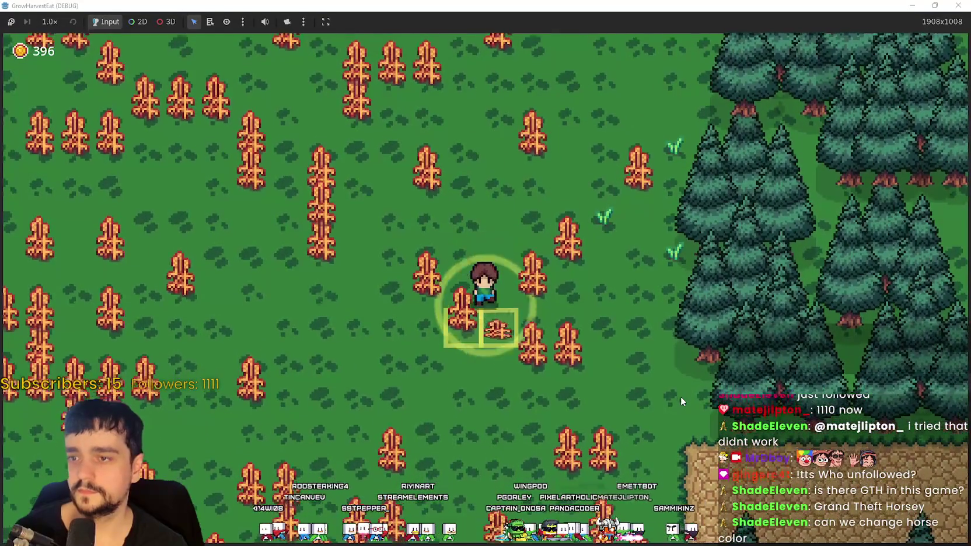
key(d)
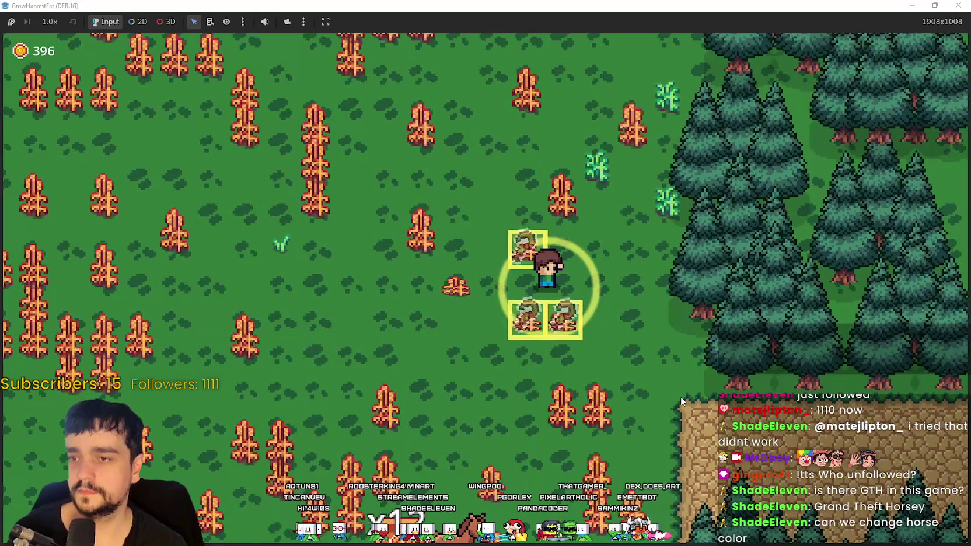
key(a)
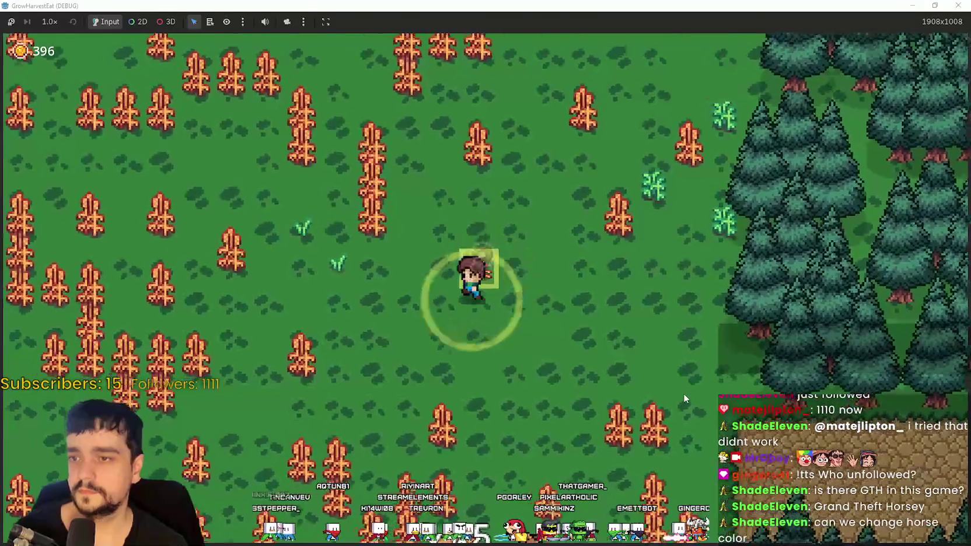
key(s)
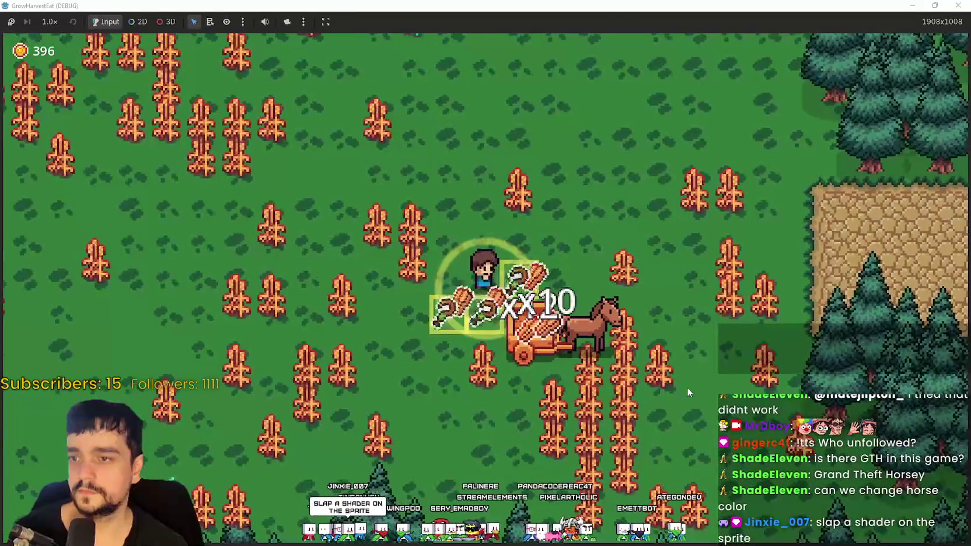
key(s)
key(s)
key(d)
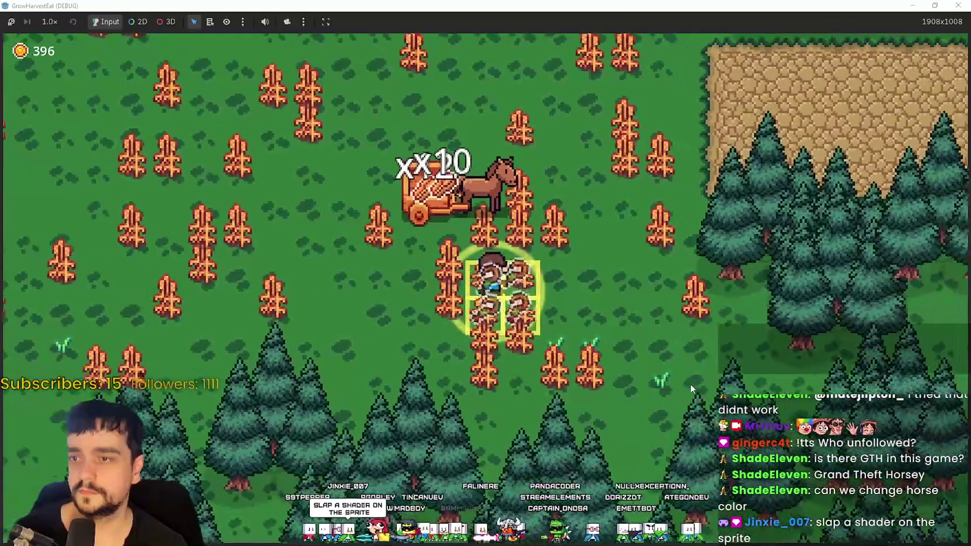
Keep harvesting along the rows until the cart load reaches x122
key(a)
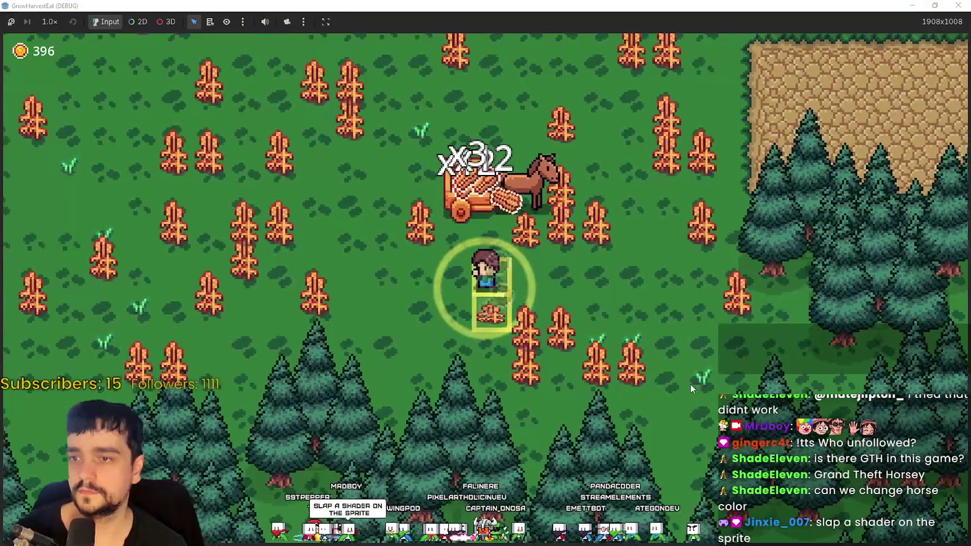
key(w)
key(d)
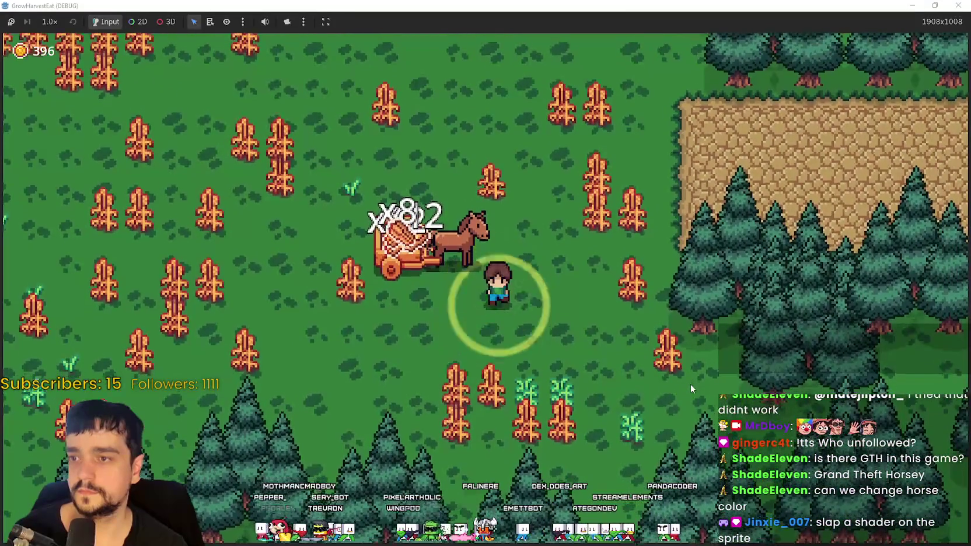
key(s)
key(s)
key(d)
key(w)
key(a)
key(w)
key(a)
key(w)
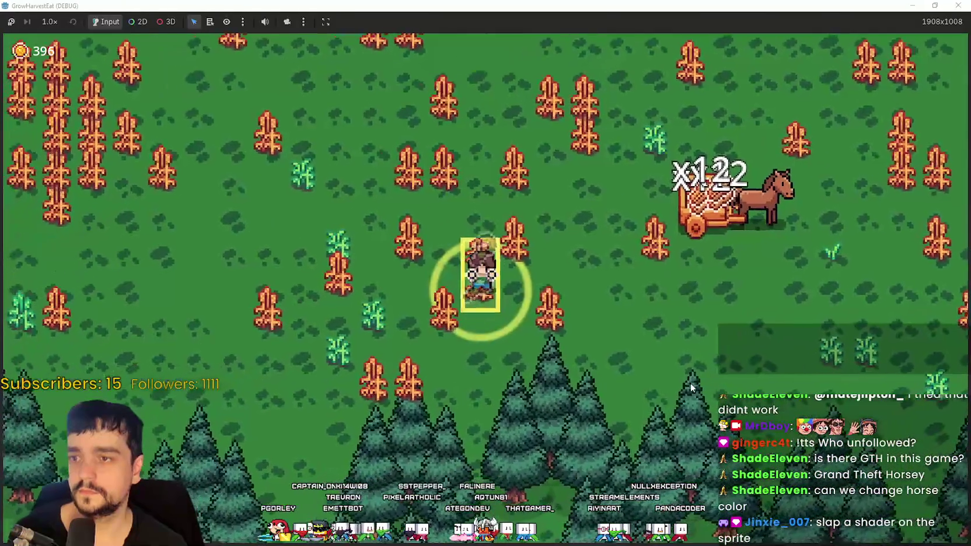
key(w)
key(a)
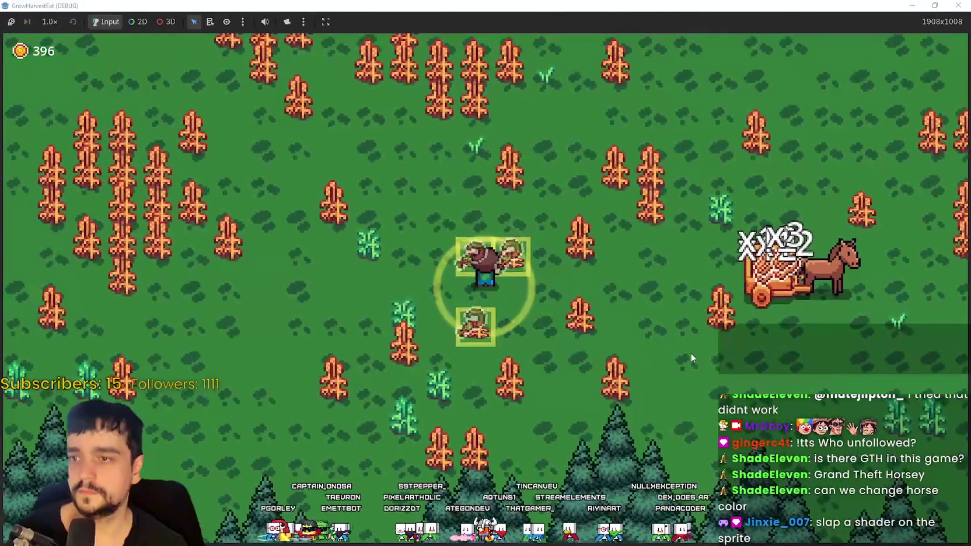
key(w)
key(d)
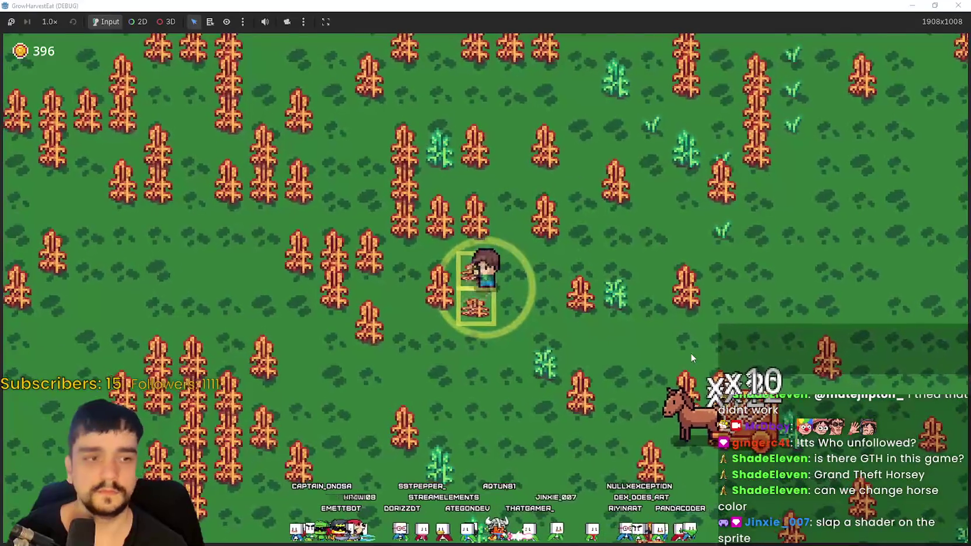
Collect the last harvested items and take the stone exit path out of the field
key(w)
key(d)
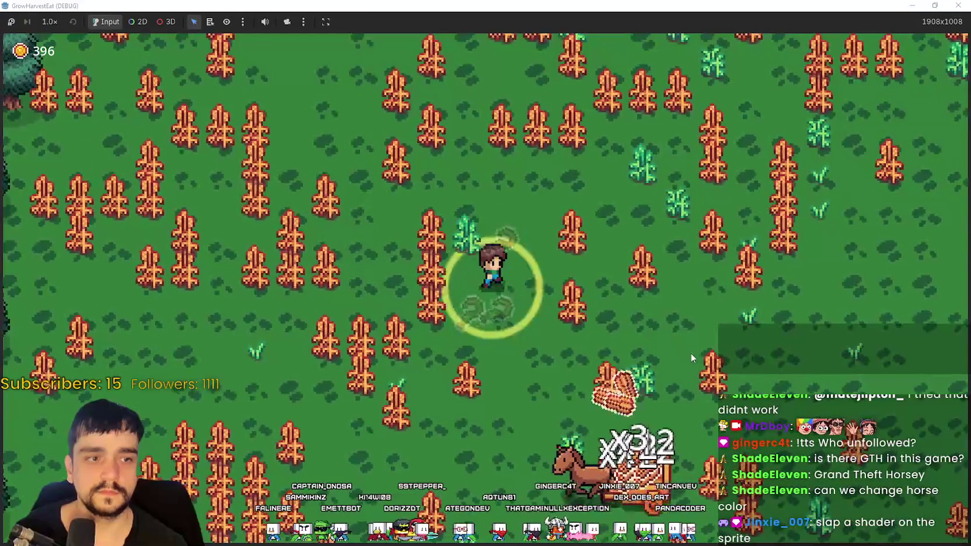
key(d)
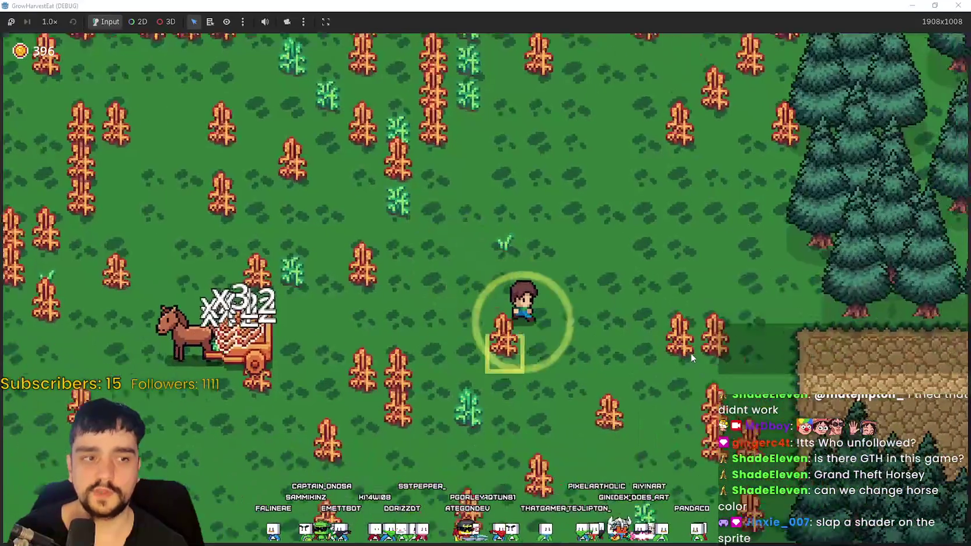
key(s)
key(d)
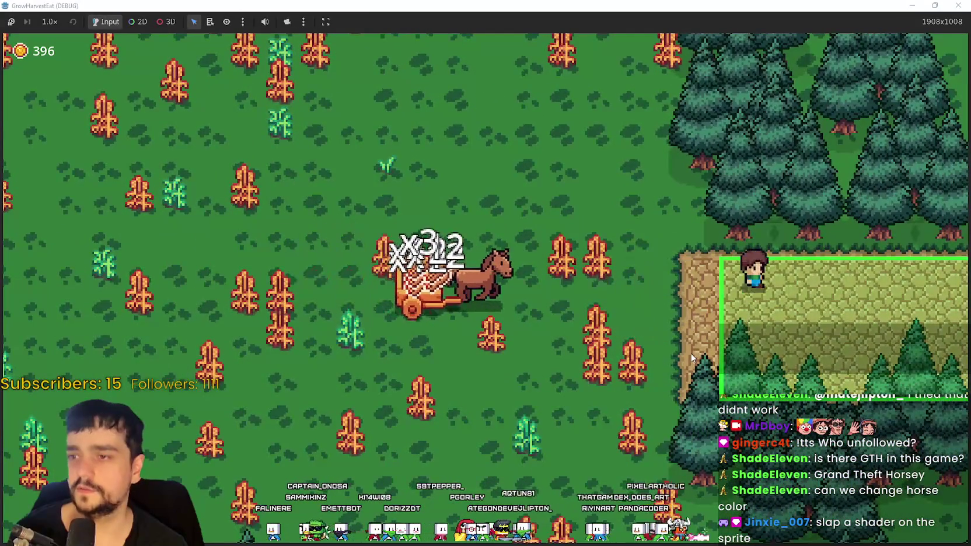
Walk the market road past the cart and stalls, selling the crops for 516 coins
key(a)
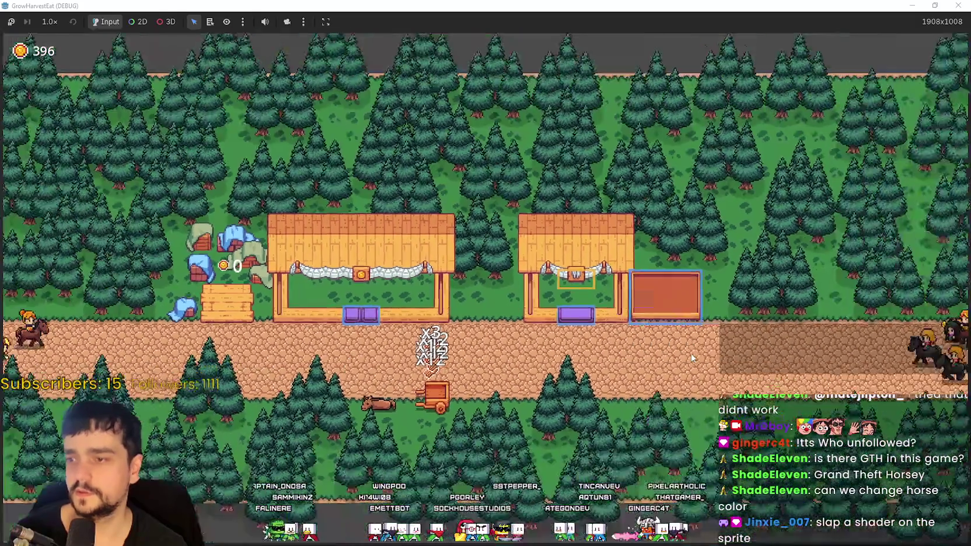
key(s)
scroll(666, 408, up, 3)
key(w)
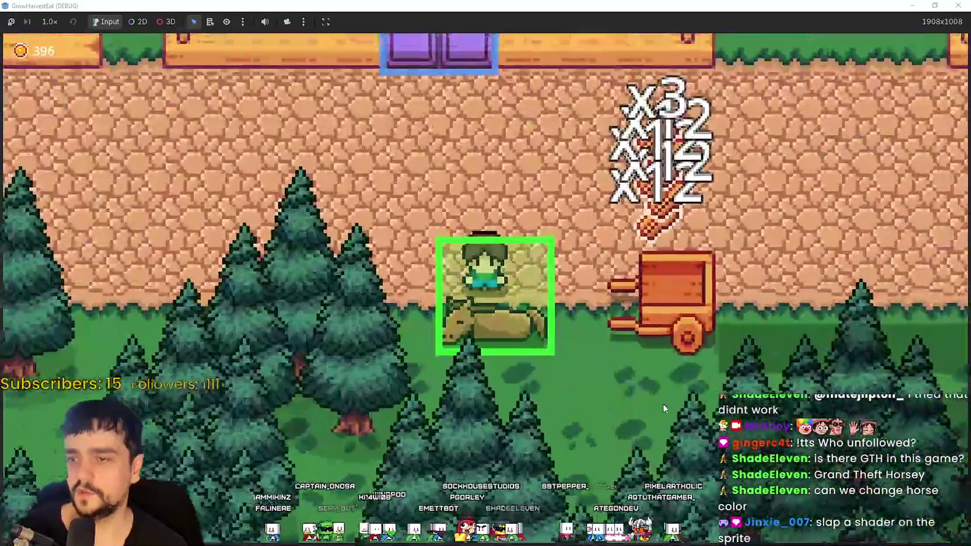
key(d)
key(w)
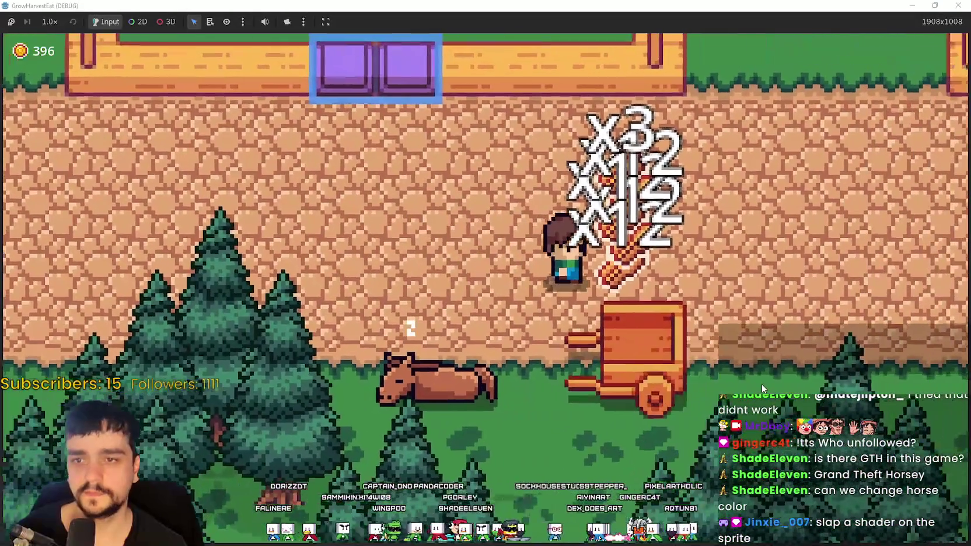
key(d)
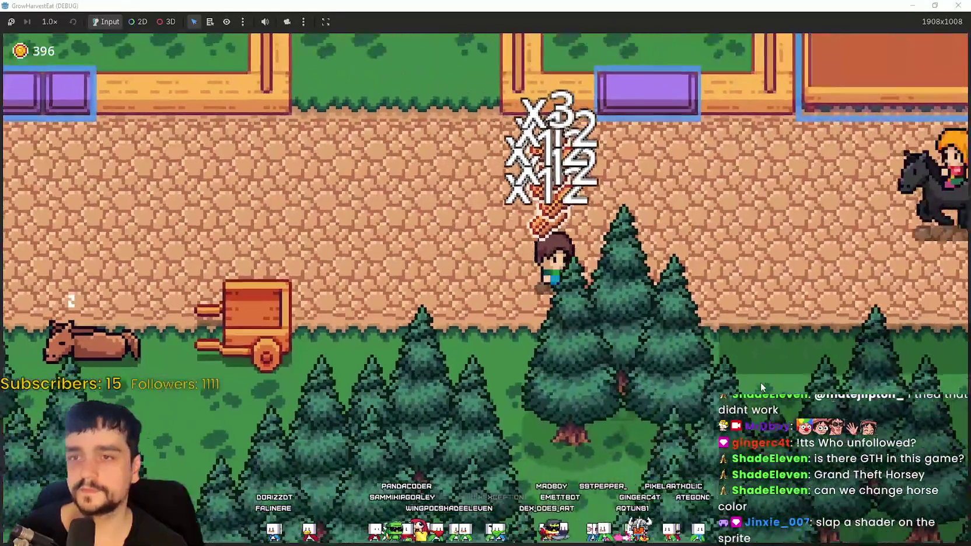
key(d)
key(w)
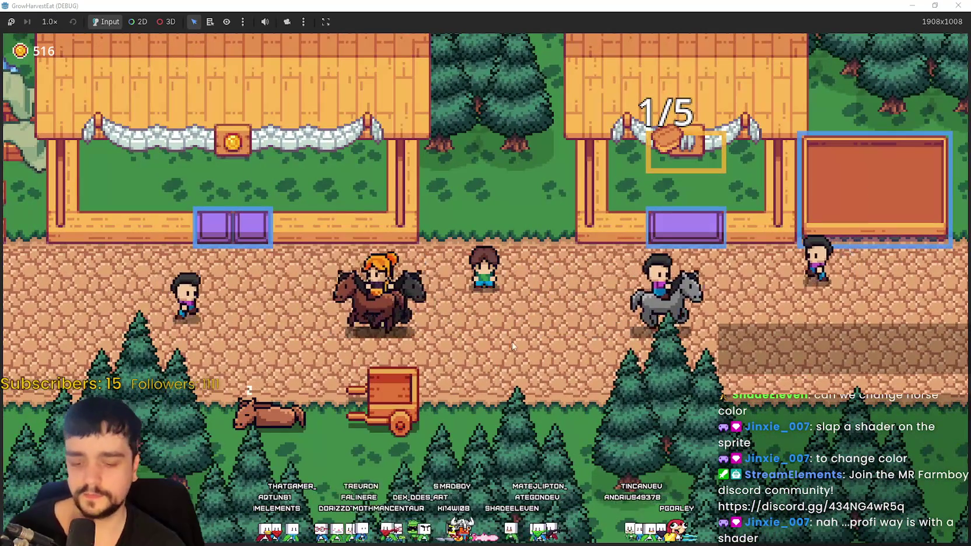
key(a)
key(s)
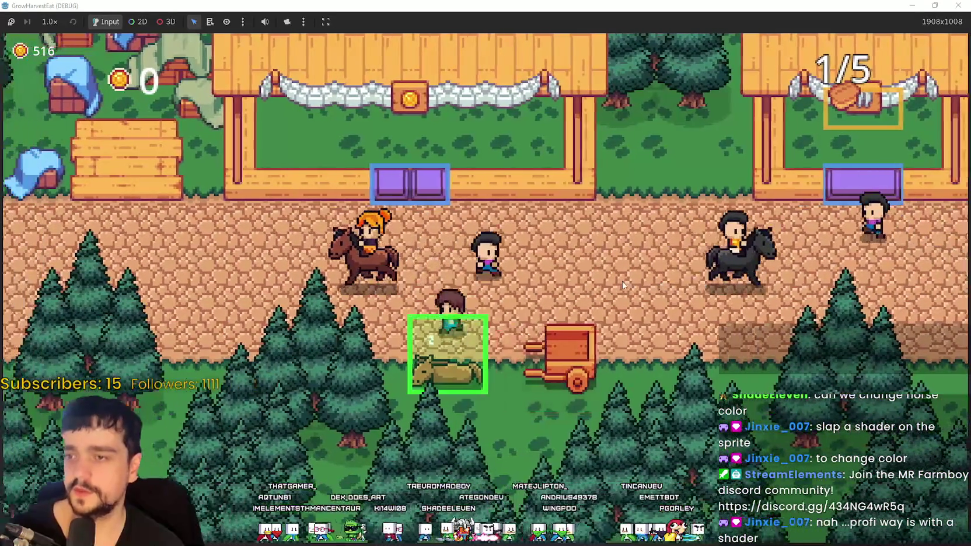
key(w)
key(d)
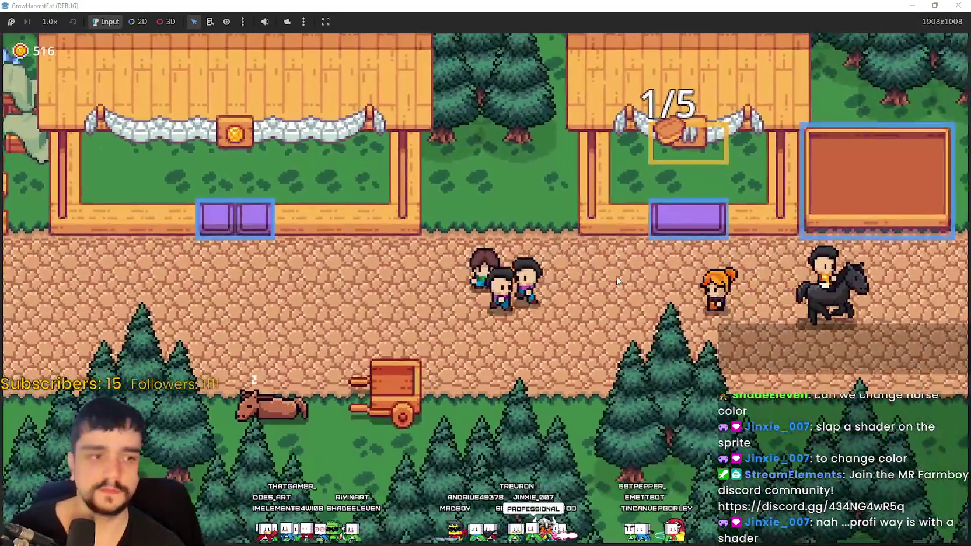
key(a)
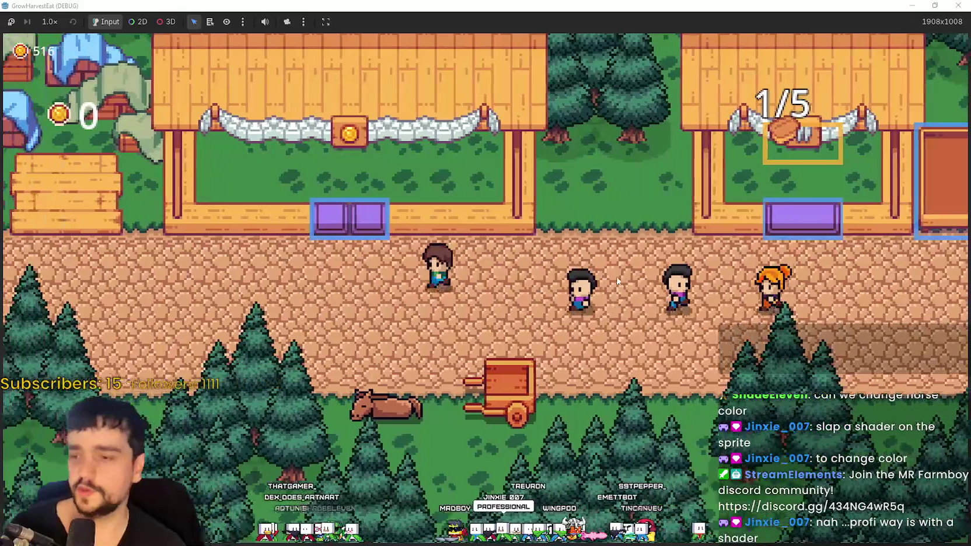
key(d)
key(w)
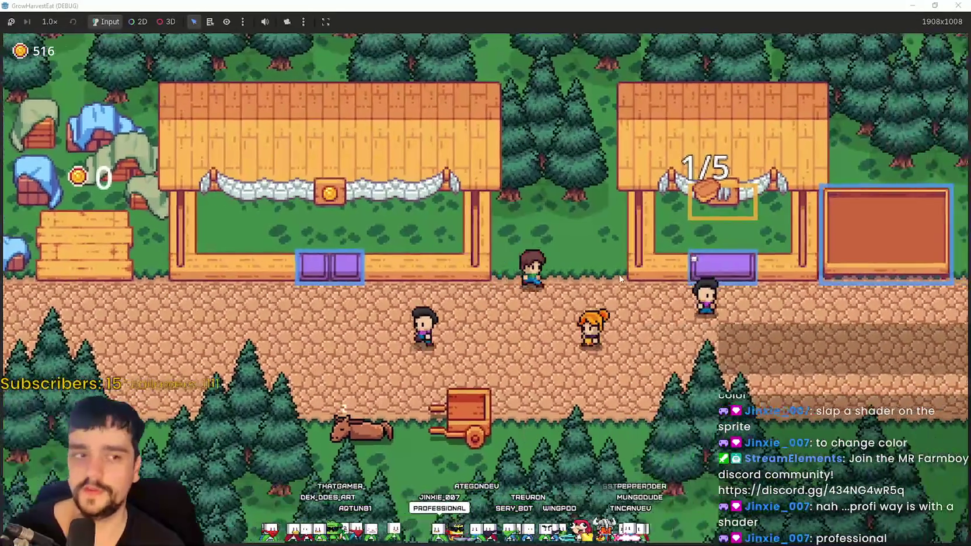
key(d)
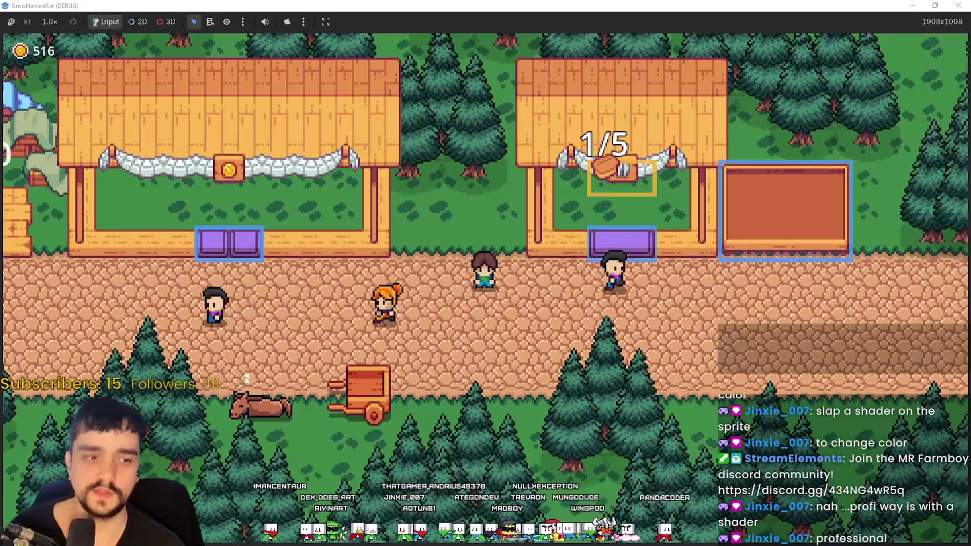
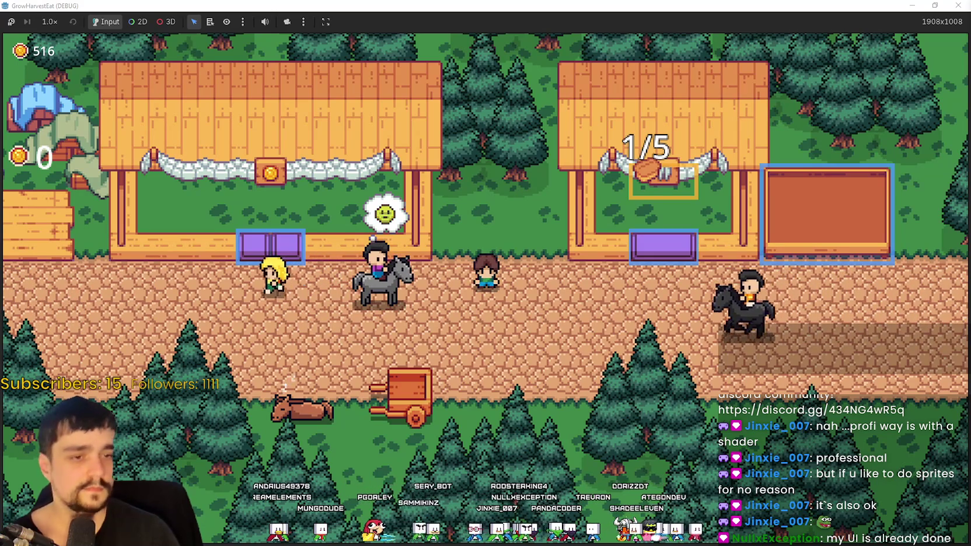
Minimize the MR FARMBOY editor and return to the GrowHarvestEat editor showing prepare_station.gd
key(alt+Tab)
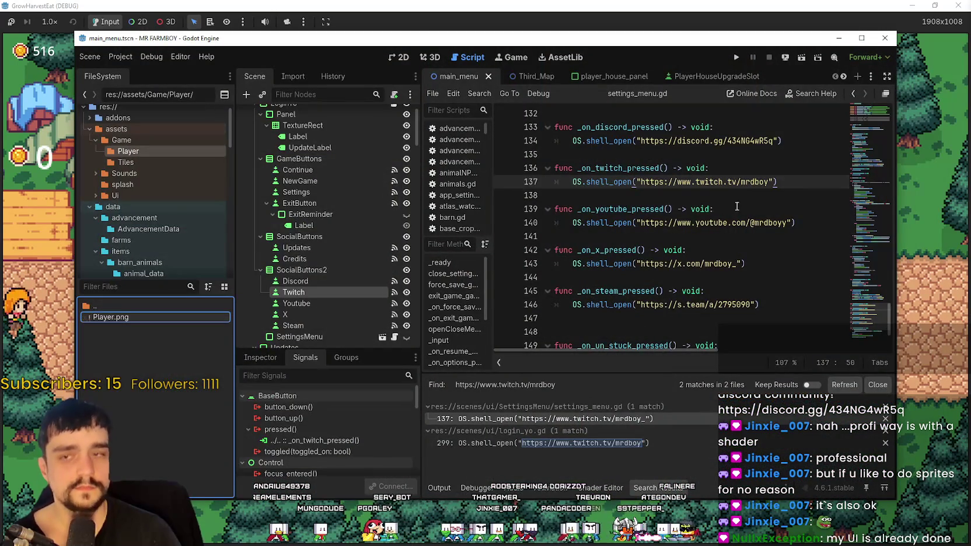
click(839, 38)
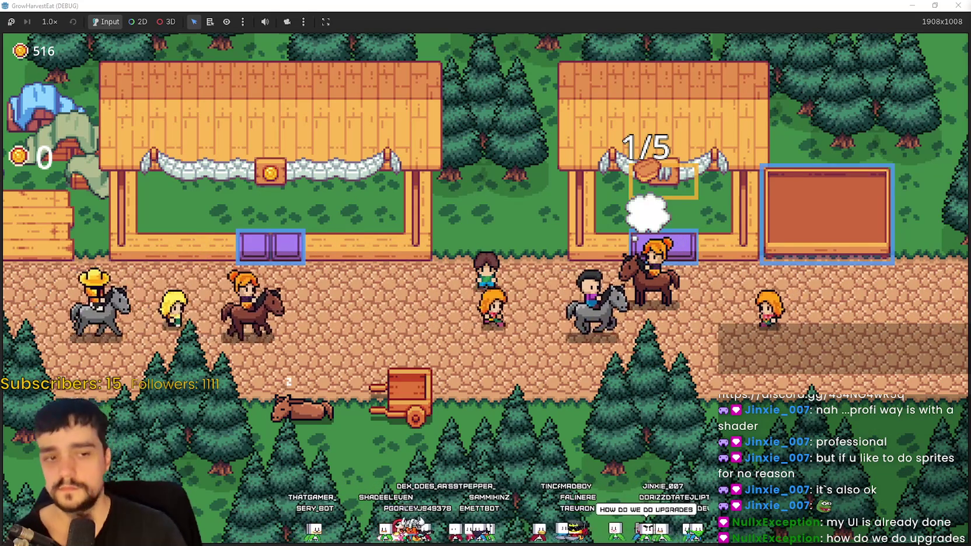
key(alt+Tab)
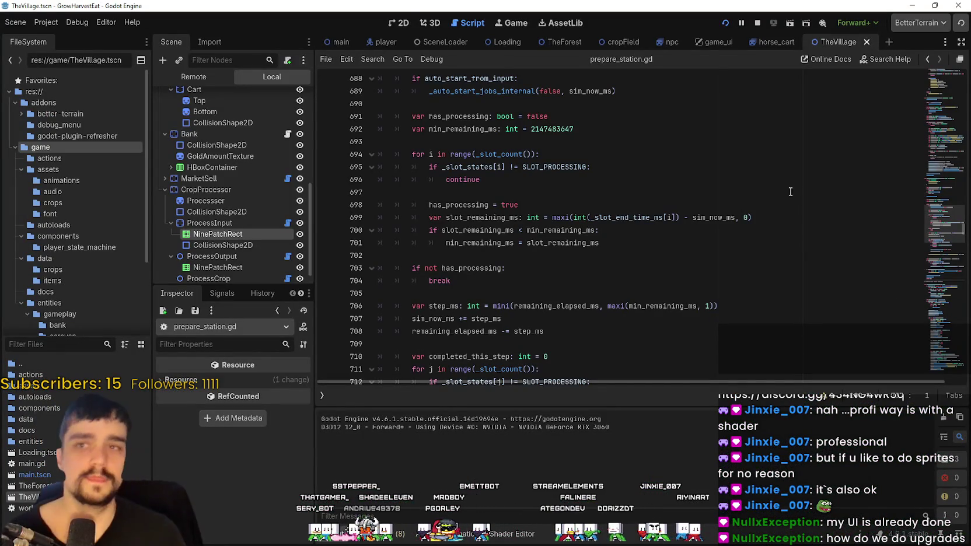
Show TheVillage scene in the 2D view, zoomed out over the stalls and road, then bring up the Unity screenshot
click(399, 23)
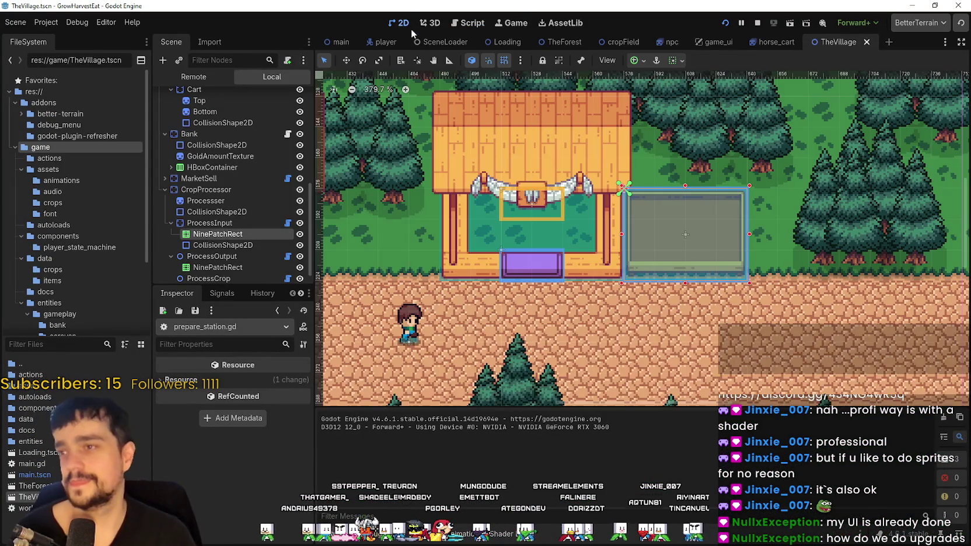
scroll(619, 245, down, 2)
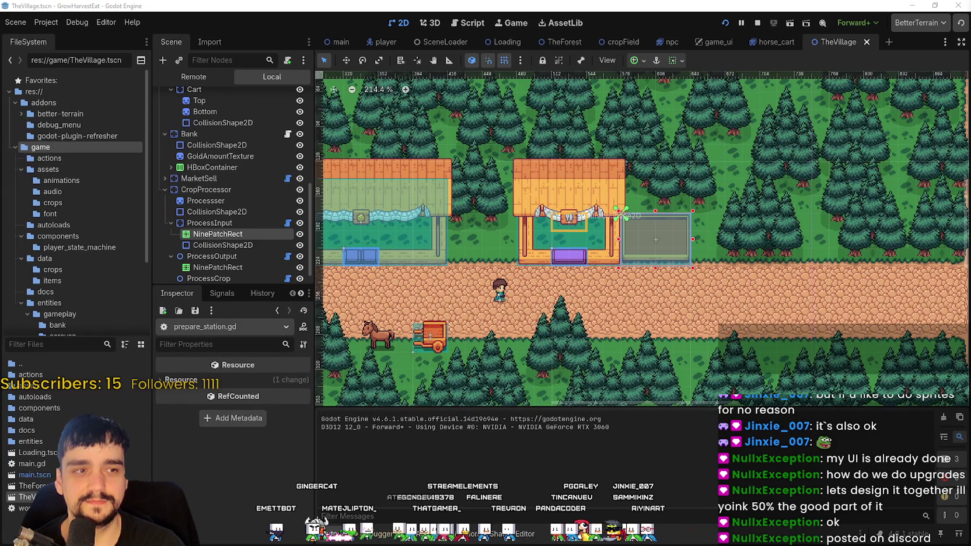
key(alt+Tab)
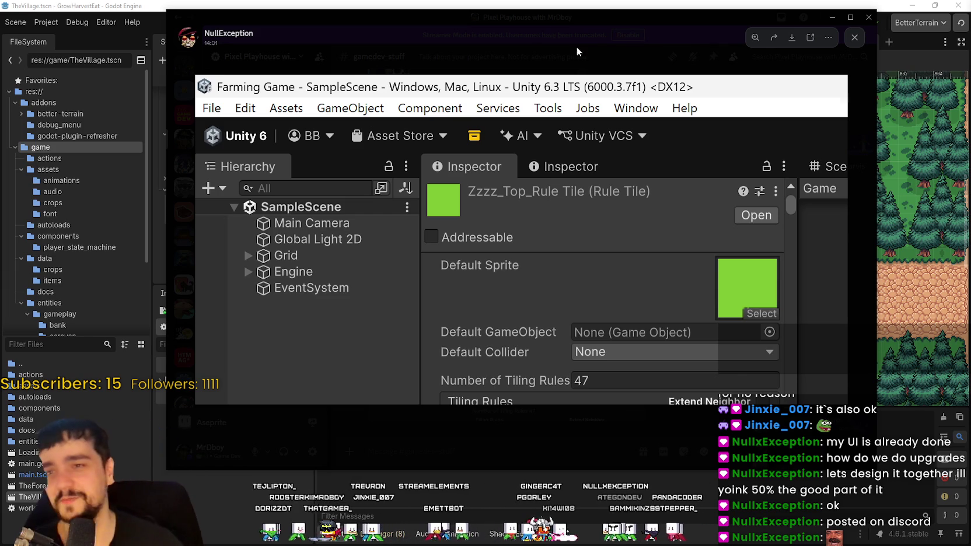
Leave the Unity rule tile screenshot and return to the running GrowHarvestEat game
key(alt+Tab)
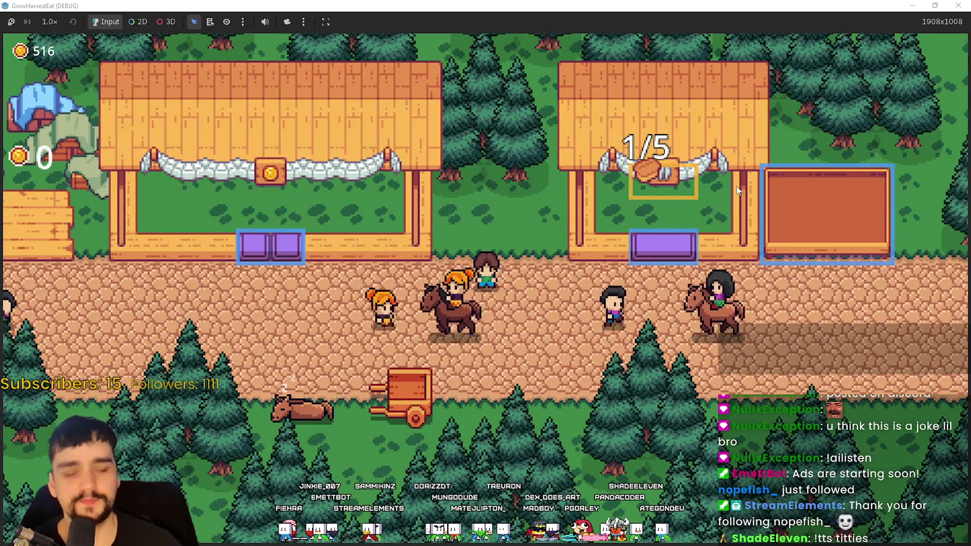
Scroll up on the MR FARMBOY Steam store page
scroll(550, 224, up, 1)
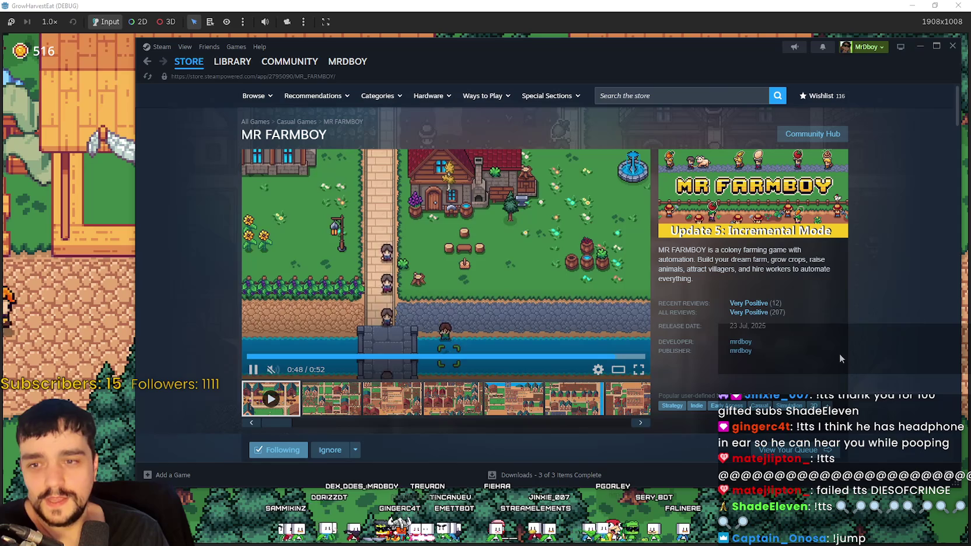
Dismiss the Steam page's context menu and switch to main_atlas.png in Aseprite
right_click(855, 321)
click(871, 359)
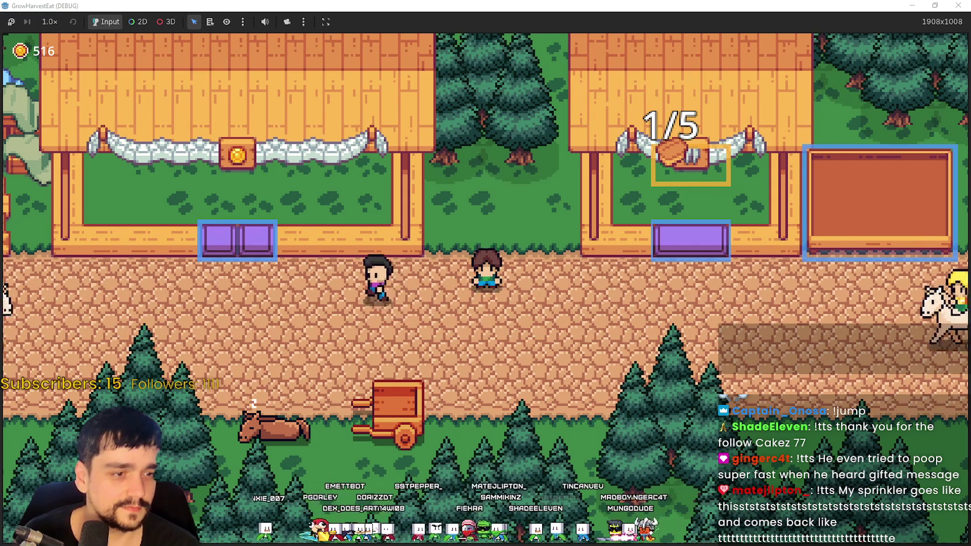
key(alt+Tab)
Glance at main_atlas.png and Market Objects.png in Aseprite, hiding each to watch the game
scroll(727, 208, down, 5)
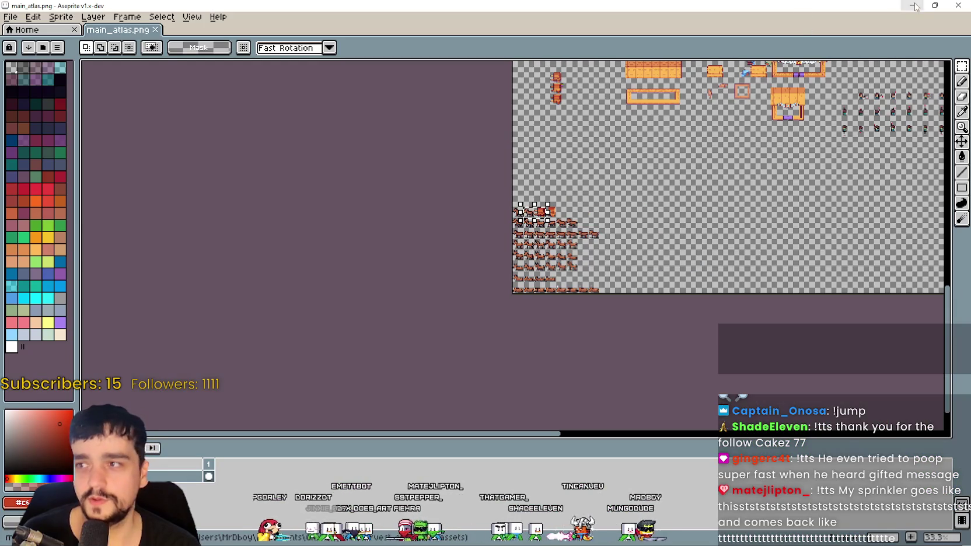
click(957, 5)
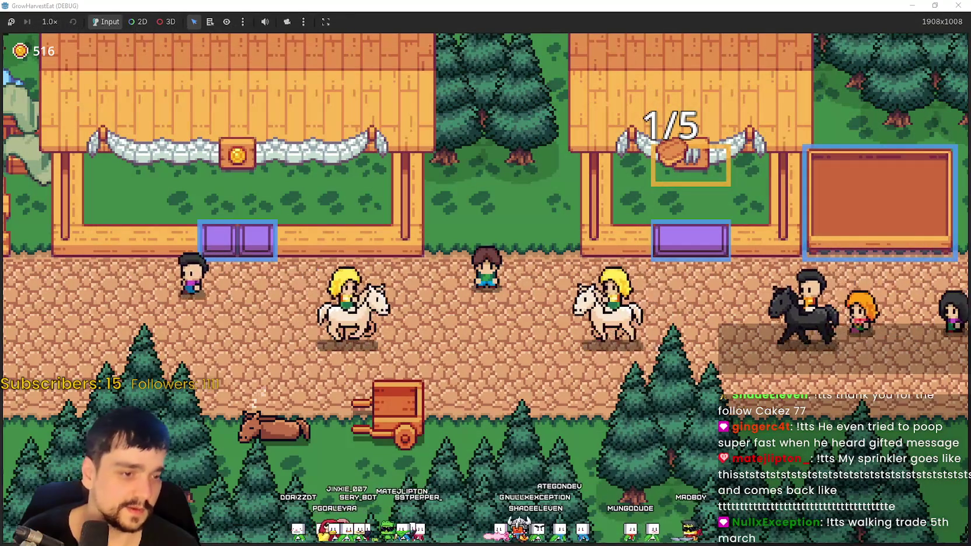
key(alt+Tab)
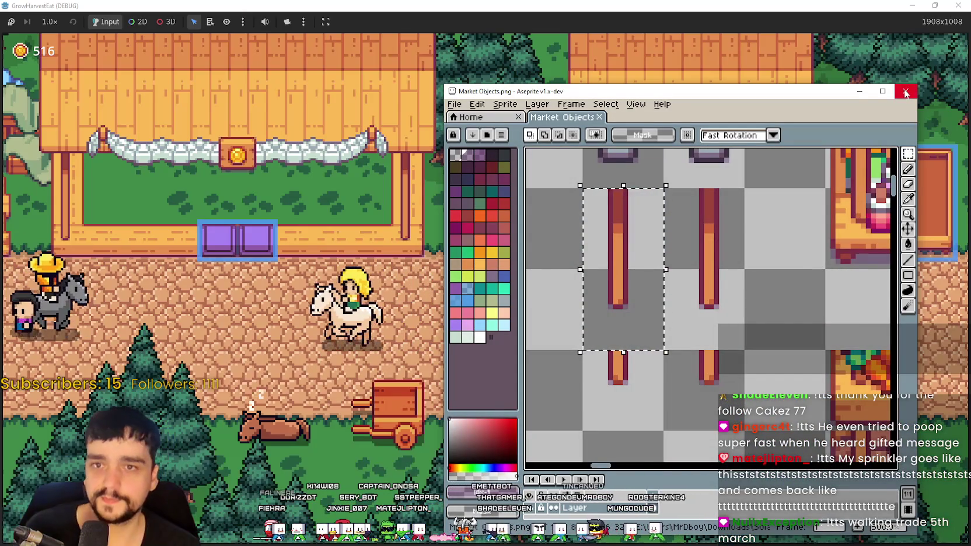
click(962, 106)
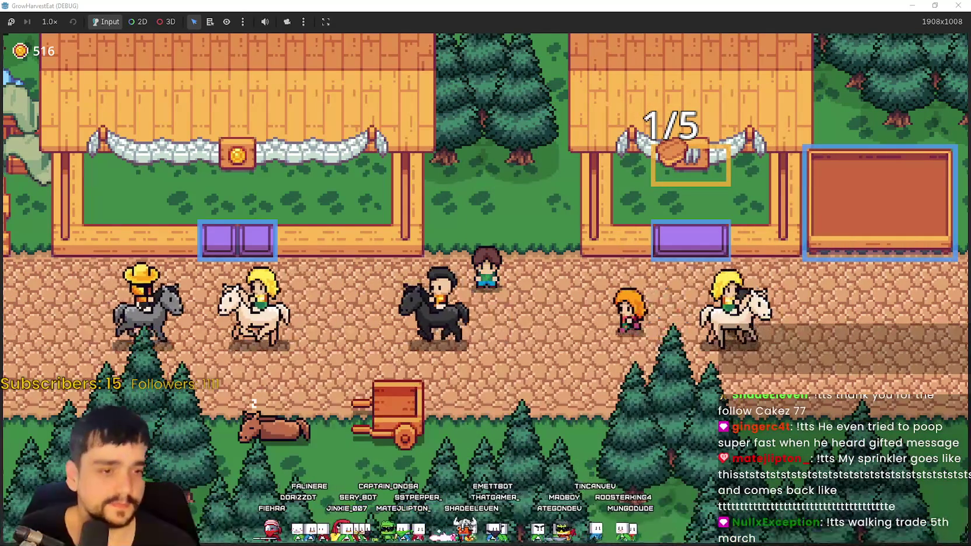
Zoom into Character_27.png, undo the last change, and hide Aseprite again
key(alt+Tab)
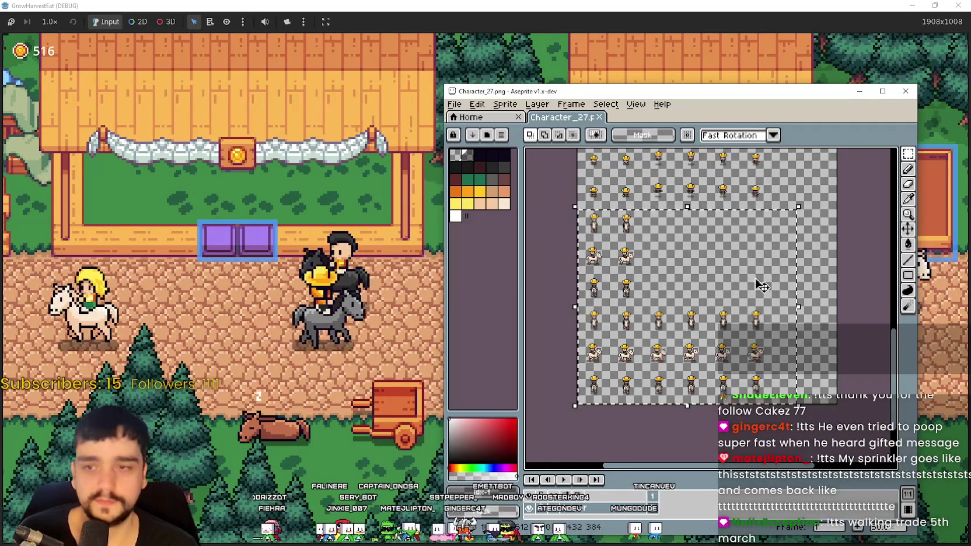
scroll(769, 295, up, 3)
key(ctrl+z)
key(ctrl+z)
key(ctrl+z)
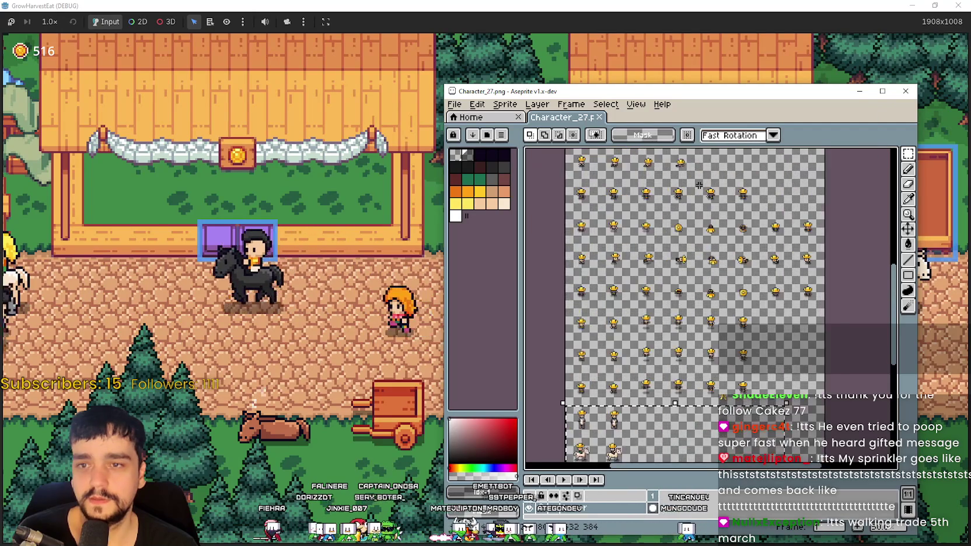
click(860, 92)
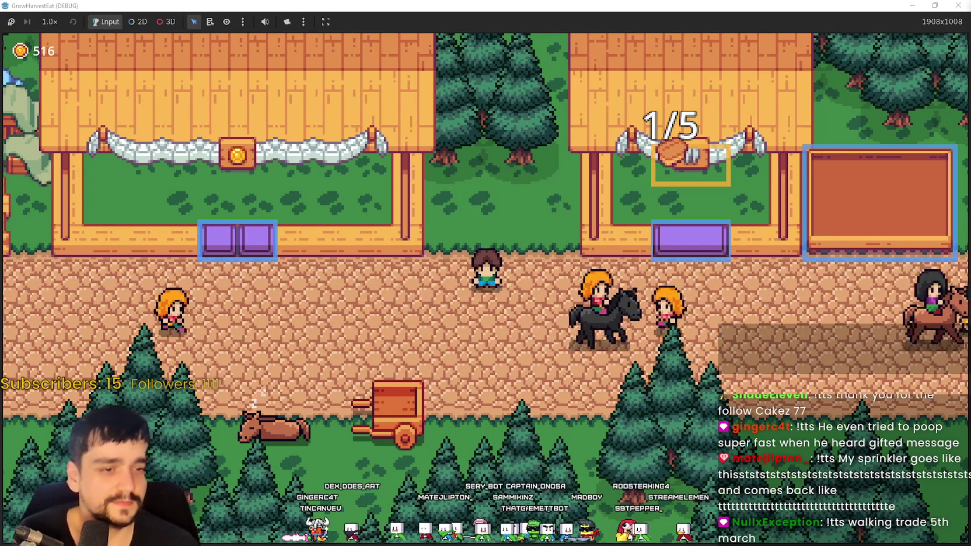
Close Character_27.png, zoom through Character_28.png, then bring up npc_atlas.png
key(alt+Tab)
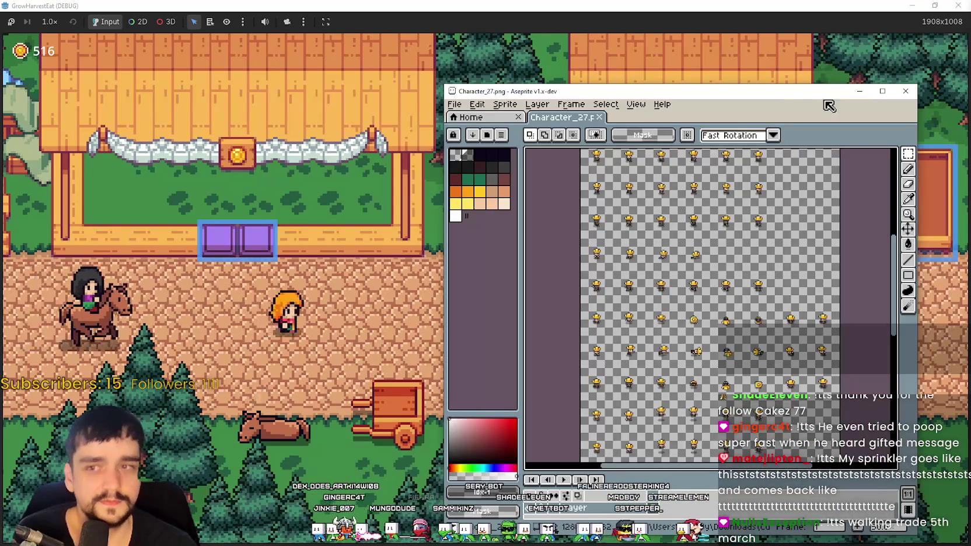
click(906, 91)
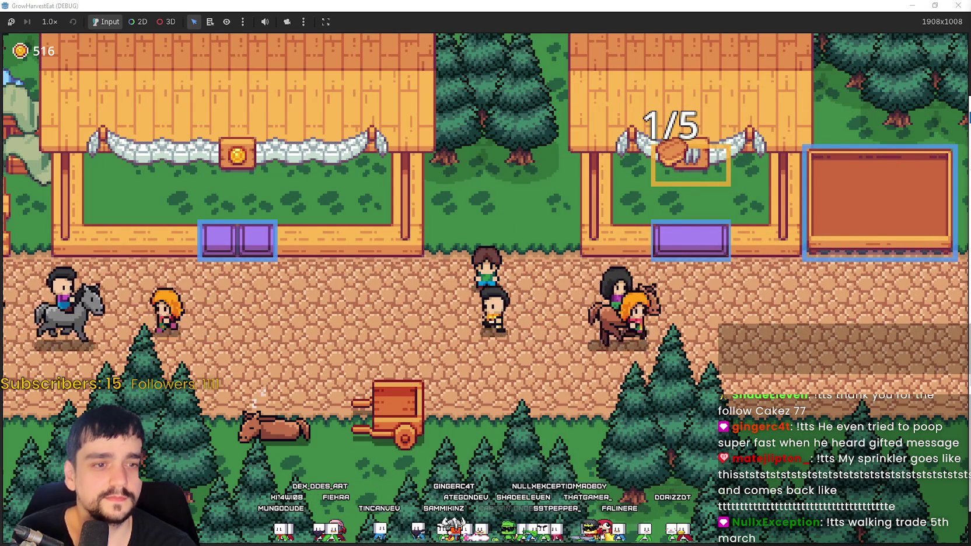
scroll(676, 199, up, 4)
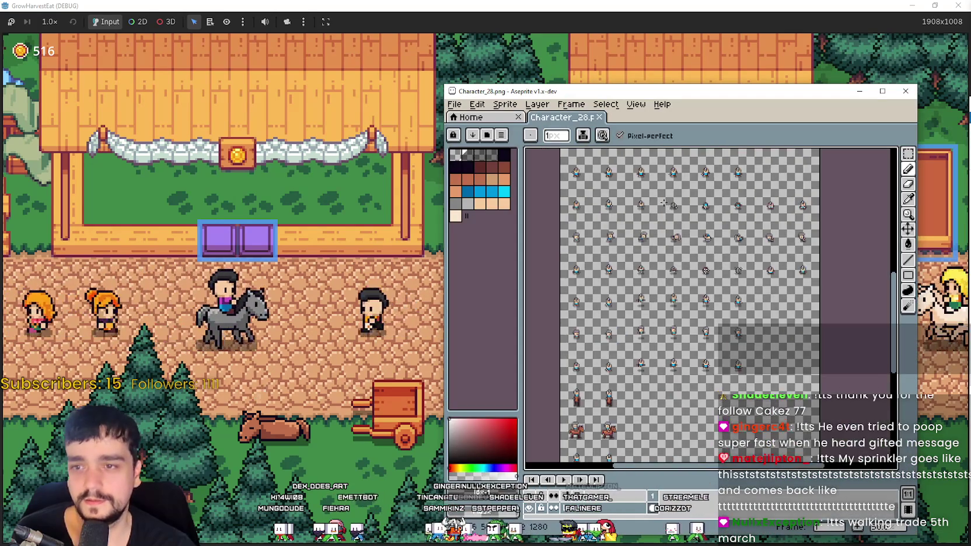
scroll(617, 224, down, 3)
scroll(739, 269, up, 2)
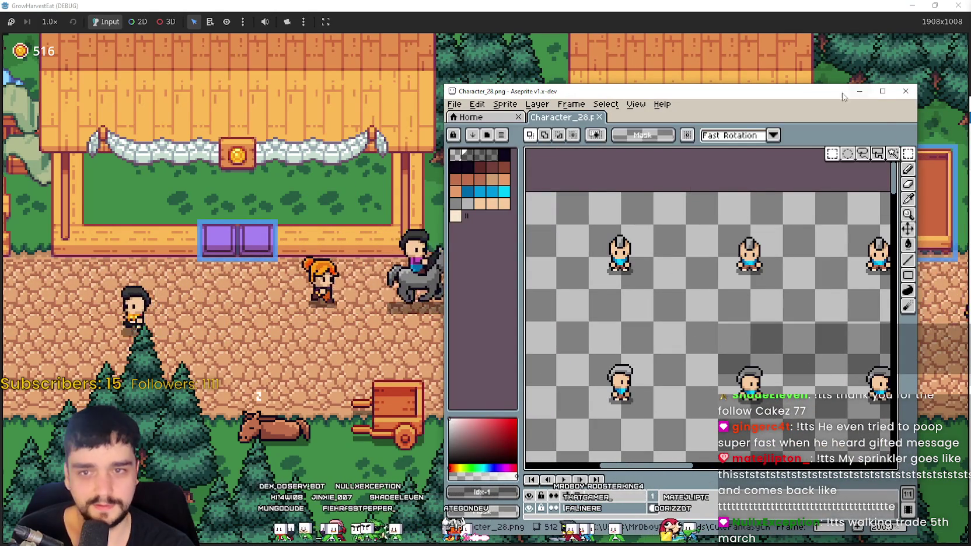
key(alt+Tab)
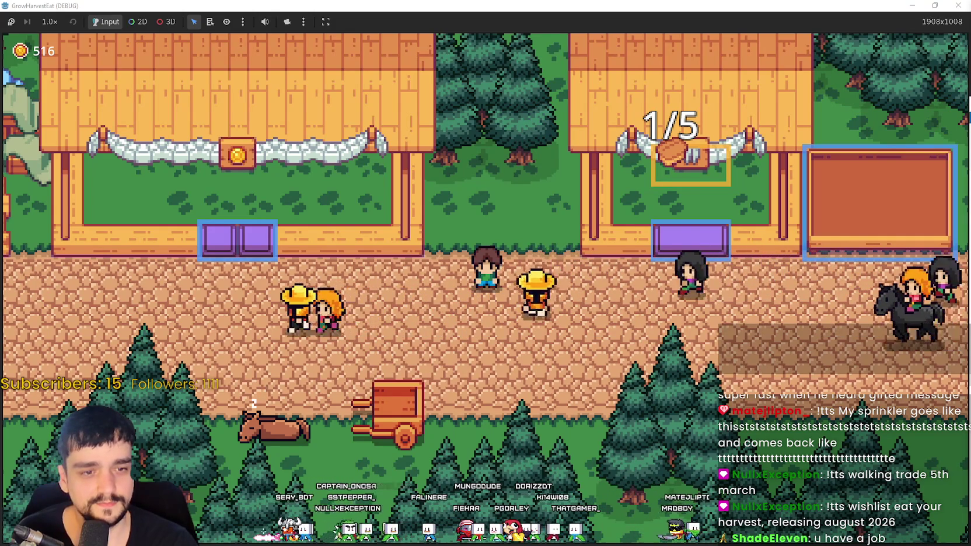
key(alt+Tab)
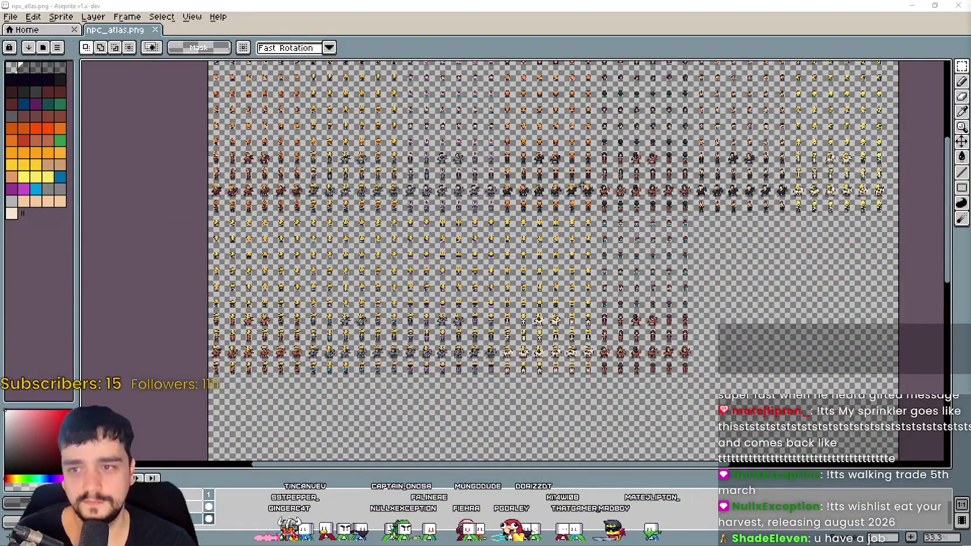
Paste the grey-haired mohawk sprite block into npc_atlas.png and place it at 1144, 472
drag(581, 181, 516, 199)
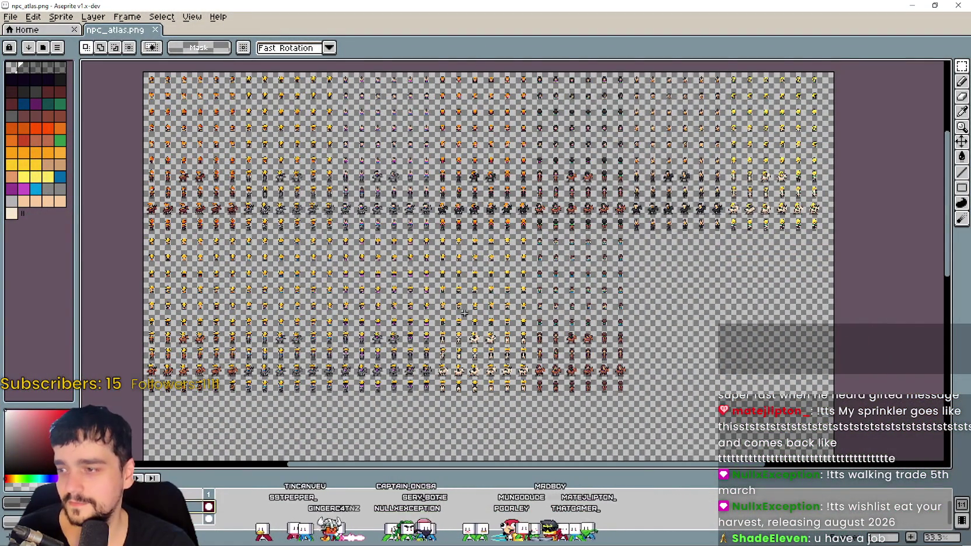
scroll(319, 372, up, 2)
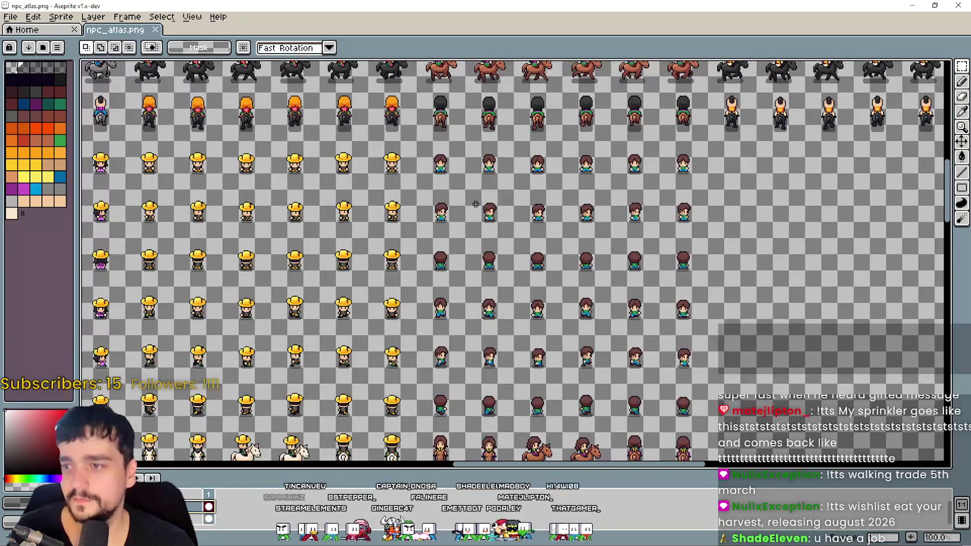
key(ctrl+v)
scroll(422, 206, up, 1)
drag(512, 286, 574, 244)
scroll(590, 243, up, 3)
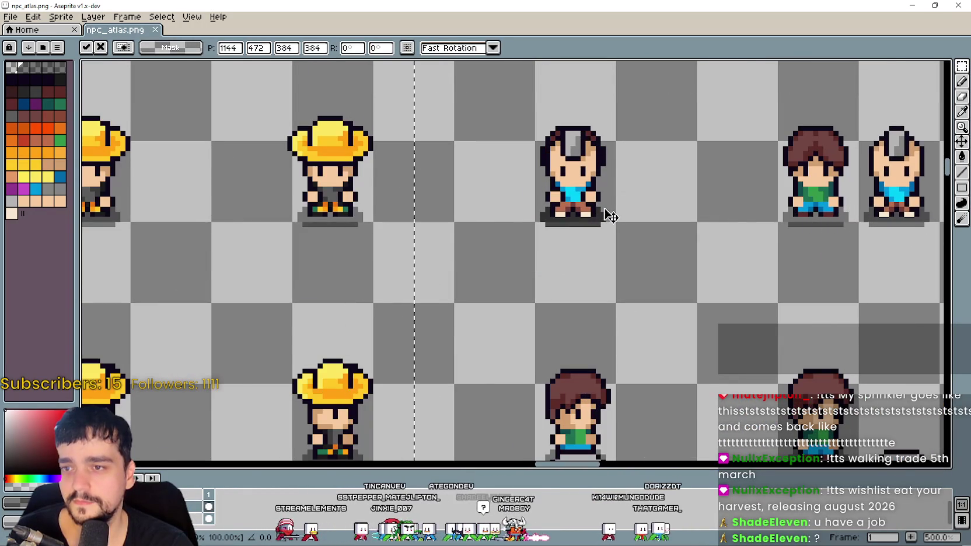
scroll(606, 216, down, 3)
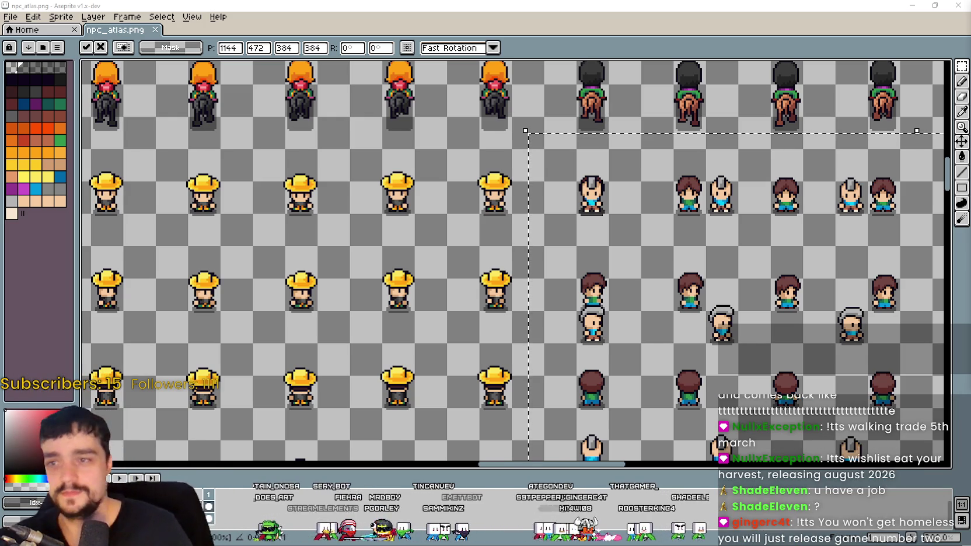
key(Return)
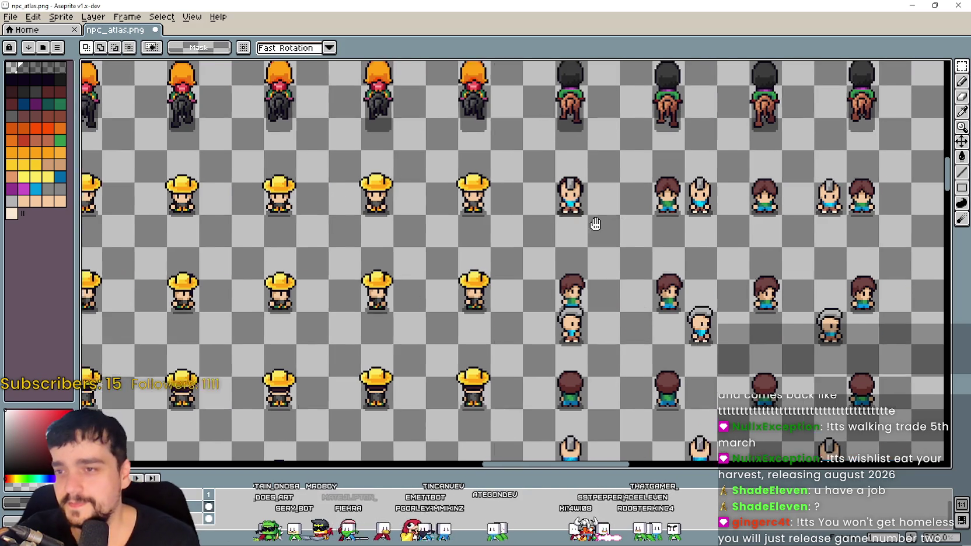
Reposition the selected mohawk sprite and commit it in place
scroll(591, 201, up, 4)
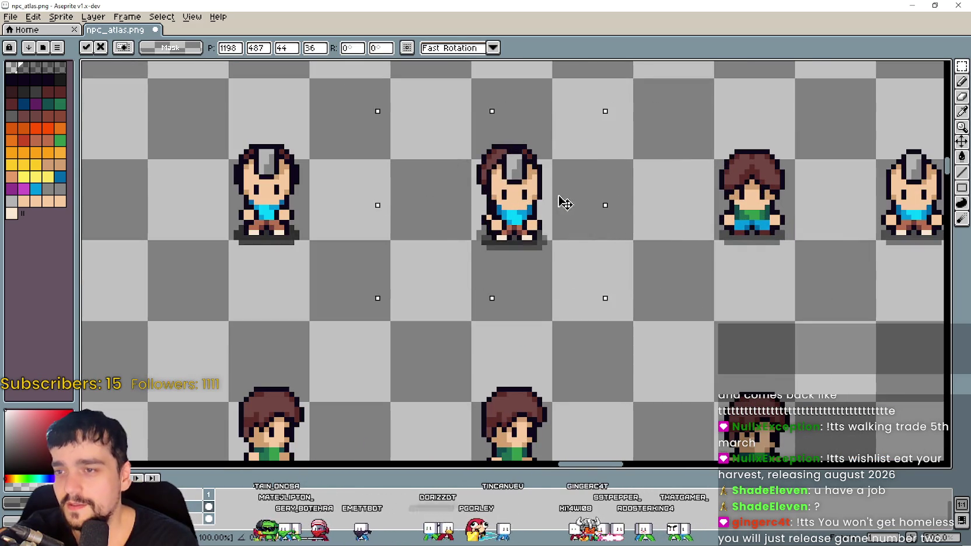
scroll(560, 200, down, 4)
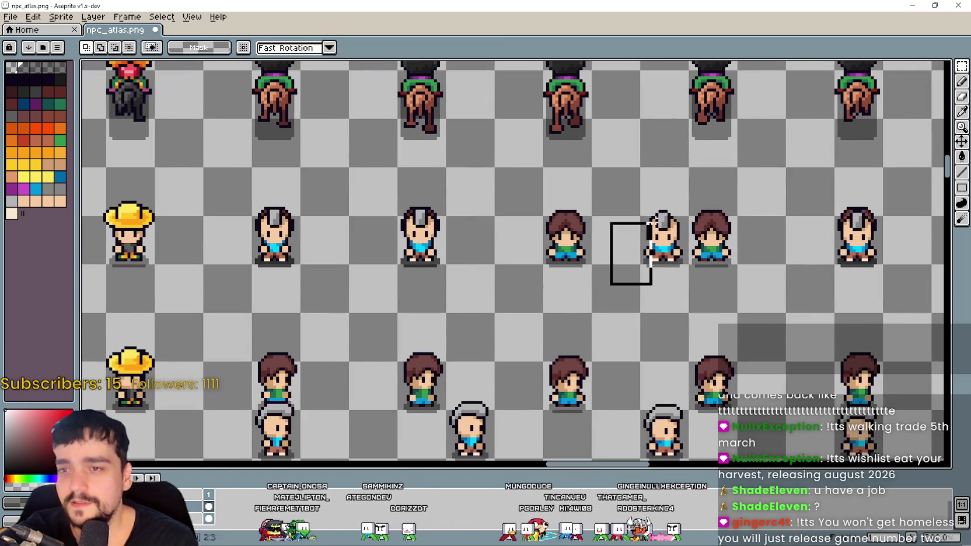
mouse_move(589, 231)
mouse_down()
mouse_move(613, 227)
mouse_move(556, 285)
mouse_up()
scroll(613, 228, up, 2)
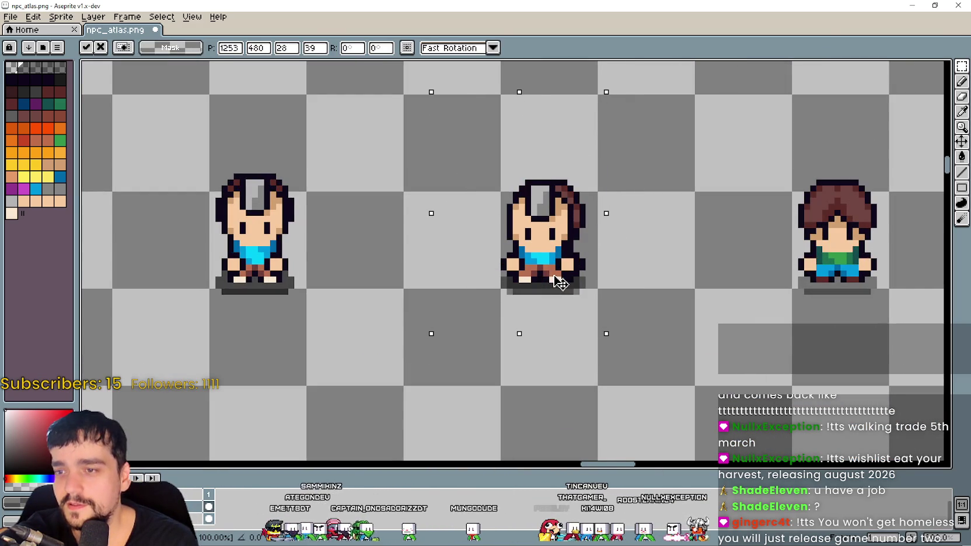
key(Return)
scroll(571, 255, down, 2)
Move the right mohawk sprite left onto the brown-haired sprite's slot
mouse_move(728, 257)
mouse_down()
mouse_move(538, 242)
mouse_move(580, 260)
mouse_move(604, 260)
mouse_move(609, 247)
mouse_move(563, 244)
mouse_up()
scroll(581, 261, up, 3)
scroll(609, 247, down, 3)
scroll(555, 210, right, 3)
mouse_move(637, 145)
mouse_down()
mouse_move(716, 249)
mouse_move(745, 259)
mouse_up()
mouse_move(691, 210)
mouse_down()
mouse_move(455, 223)
mouse_move(467, 226)
mouse_up()
scroll(586, 213, up, 4)
scroll(466, 225, down, 4)
scroll(635, 237, right, 2)
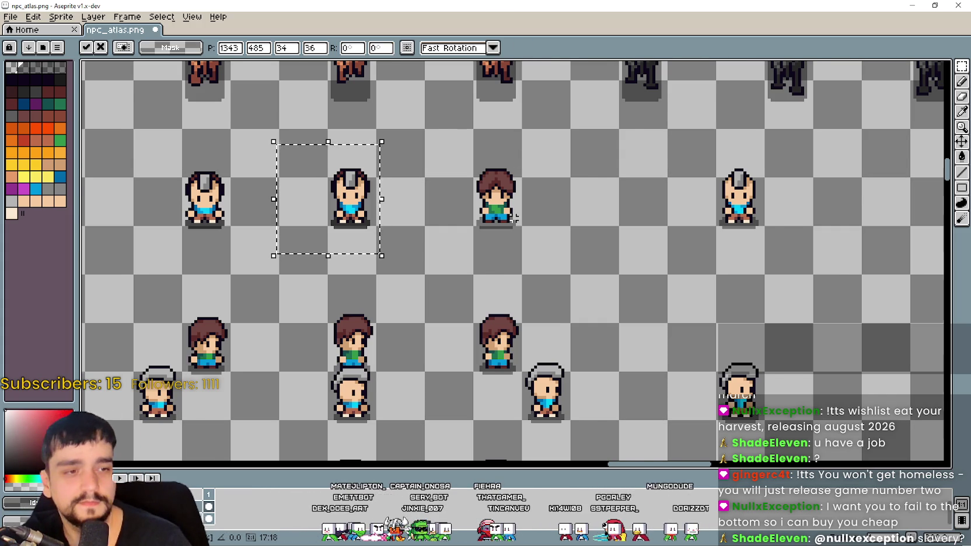
scroll(514, 217, down, 3)
scroll(513, 217, up, 2)
mouse_move(547, 233)
mouse_down()
mouse_move(624, 192)
mouse_move(386, 197)
mouse_up()
scroll(505, 191, up, 3)
scroll(378, 198, down, 2)
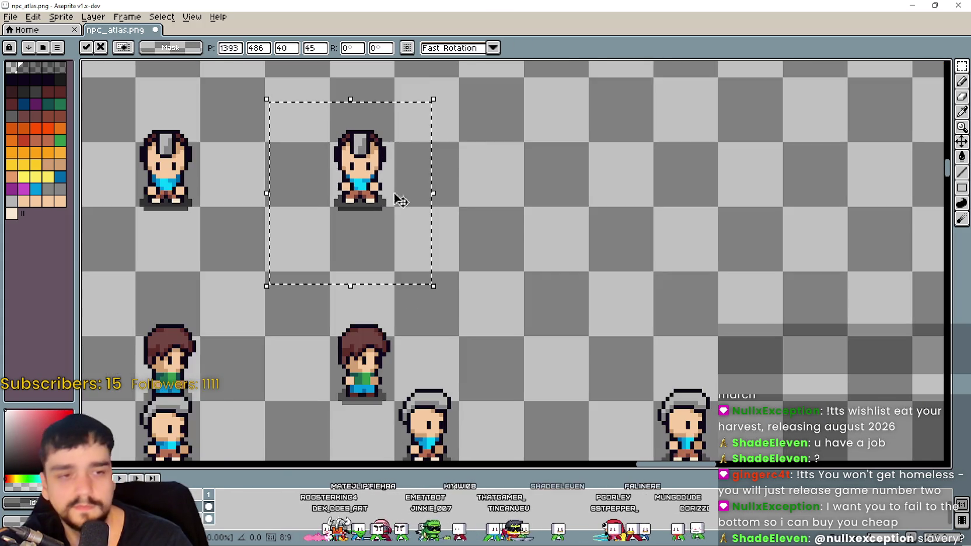
scroll(390, 199, left, 3)
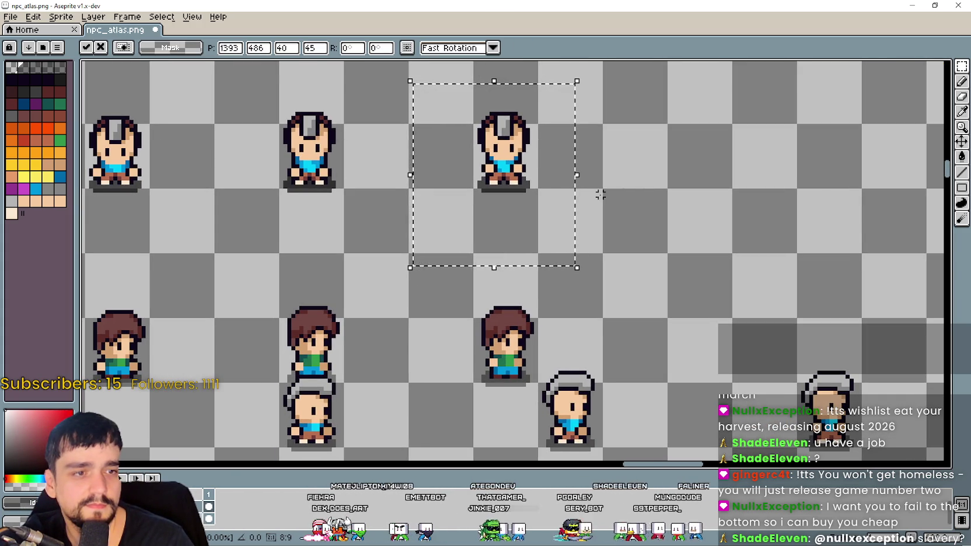
Move a grey-haired sprite up onto the sprite above it
mouse_move(467, 304)
mouse_down()
mouse_move(574, 232)
mouse_move(575, 211)
mouse_up()
drag(541, 269, 643, 179)
scroll(594, 189, down, 2)
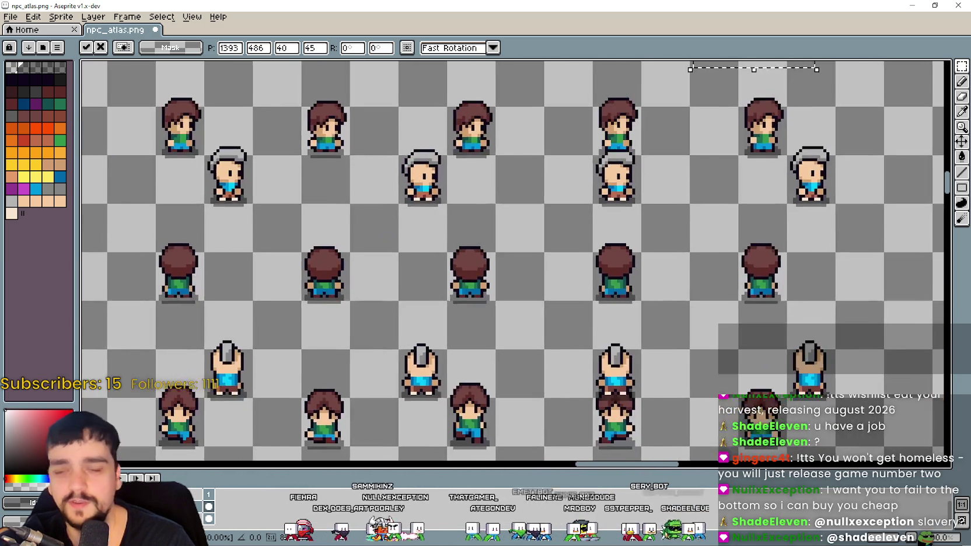
scroll(594, 190, down, 1)
scroll(559, 216, up, 2)
scroll(429, 322, down, 1)
drag(429, 322, 494, 275)
scroll(472, 321, up, 3)
mouse_move(462, 319)
mouse_down()
mouse_move(446, 216)
mouse_move(559, 314)
mouse_up()
scroll(459, 224, down, 2)
scroll(481, 288, up, 1)
Line up another grey-haired sprite in the brown-haired sprite's slot
drag(523, 256, 443, 198)
scroll(444, 199, up, 3)
mouse_move(467, 234)
mouse_down()
mouse_move(520, 289)
mouse_move(531, 284)
mouse_move(582, 350)
mouse_up()
scroll(528, 279, down, 3)
scroll(528, 279, down, 2)
scroll(621, 318, up, 3)
mouse_move(526, 269)
mouse_down()
mouse_move(325, 206)
mouse_move(404, 248)
mouse_up()
scroll(325, 206, up, 2)
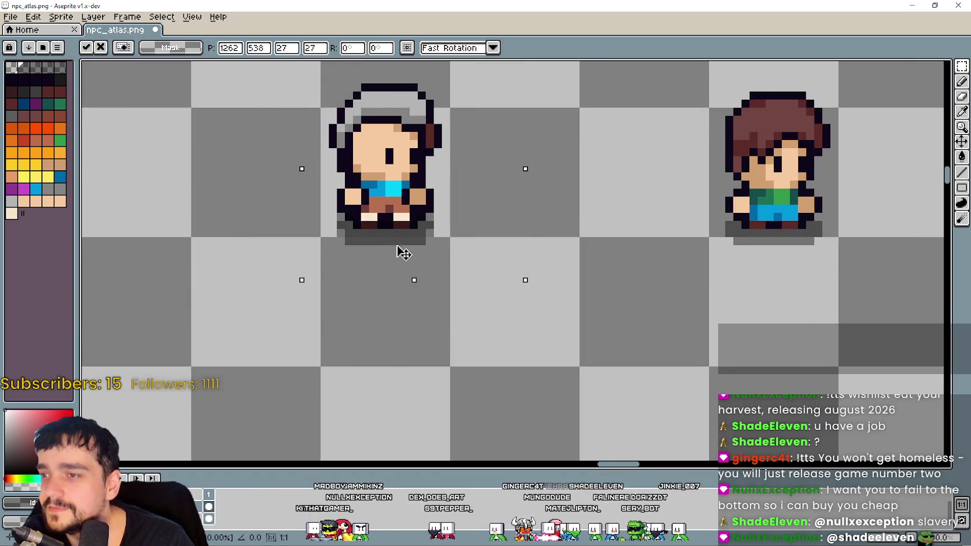
scroll(404, 252, down, 3)
scroll(525, 280, right, 2)
Shift the next grey-haired sprite left into its brown-haired slot and drop it
drag(561, 311, 607, 255)
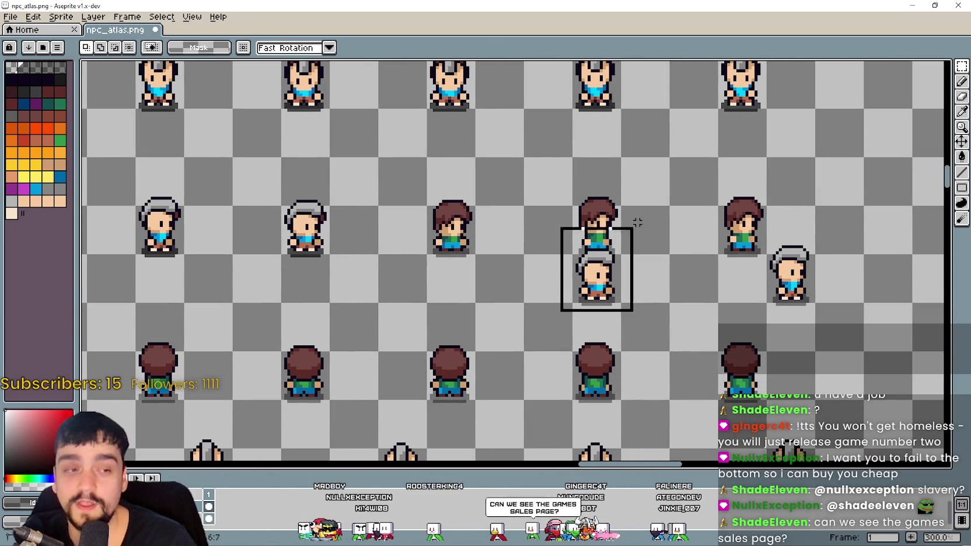
scroll(552, 263, up, 3)
scroll(548, 268, down, 2)
scroll(543, 271, up, 2)
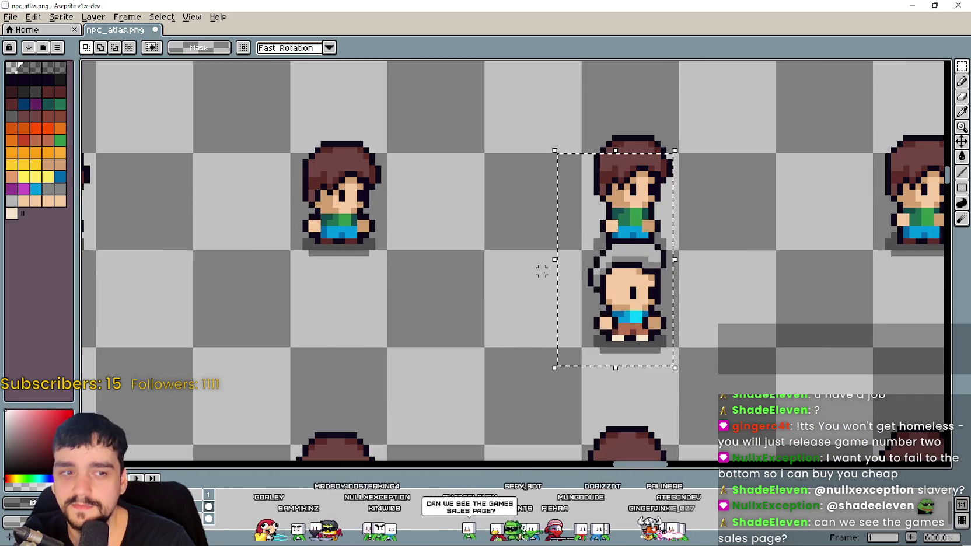
mouse_move(606, 250)
mouse_down()
mouse_move(467, 229)
mouse_move(312, 139)
mouse_move(316, 153)
mouse_up()
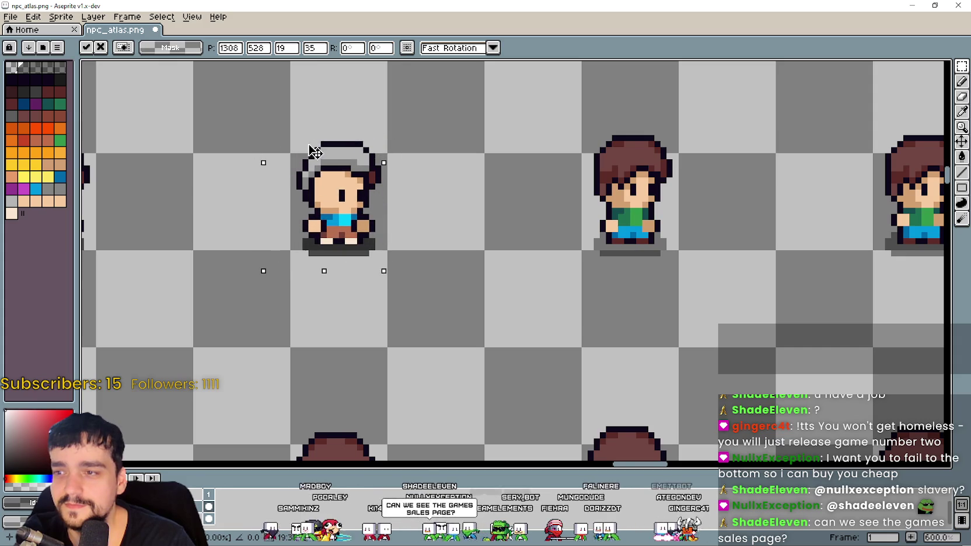
scroll(318, 157, down, 3)
scroll(594, 271, down, 1)
scroll(600, 262, left, 1)
click(611, 266)
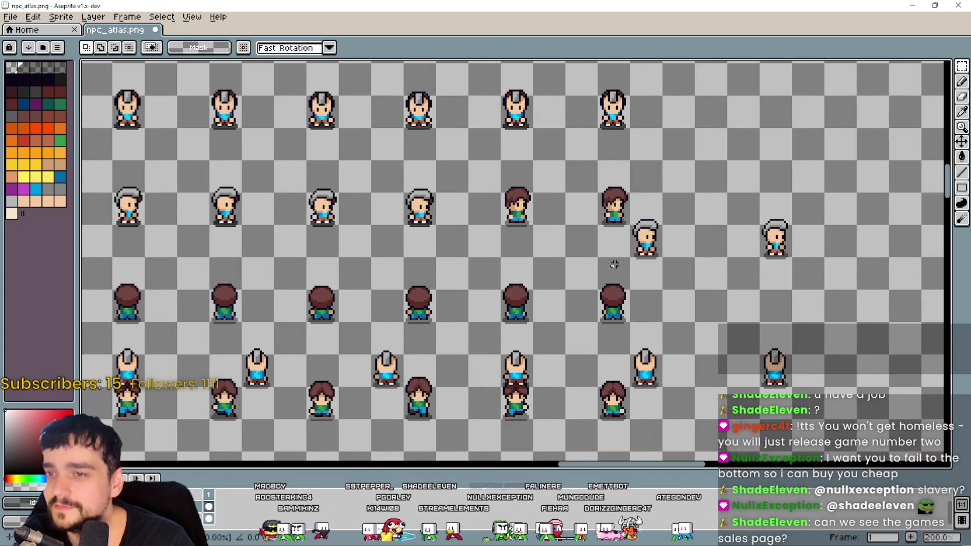
Place another grey-haired sprite beside and aligned with its brown-haired match
scroll(662, 235, up, 3)
mouse_move(662, 235)
mouse_down()
mouse_move(396, 159)
mouse_move(324, 159)
mouse_move(337, 158)
mouse_up()
scroll(344, 156, down, 4)
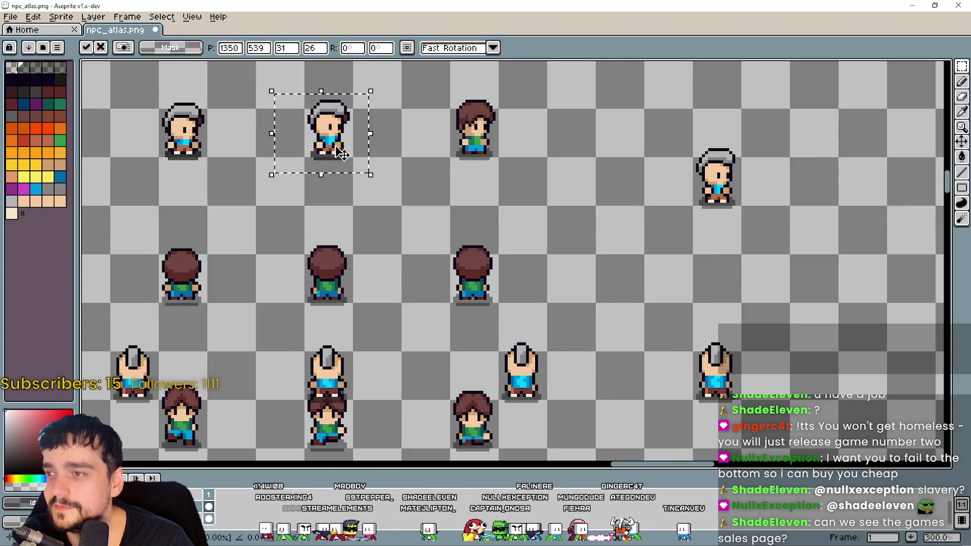
scroll(371, 158, up, 2)
drag(654, 178, 731, 278)
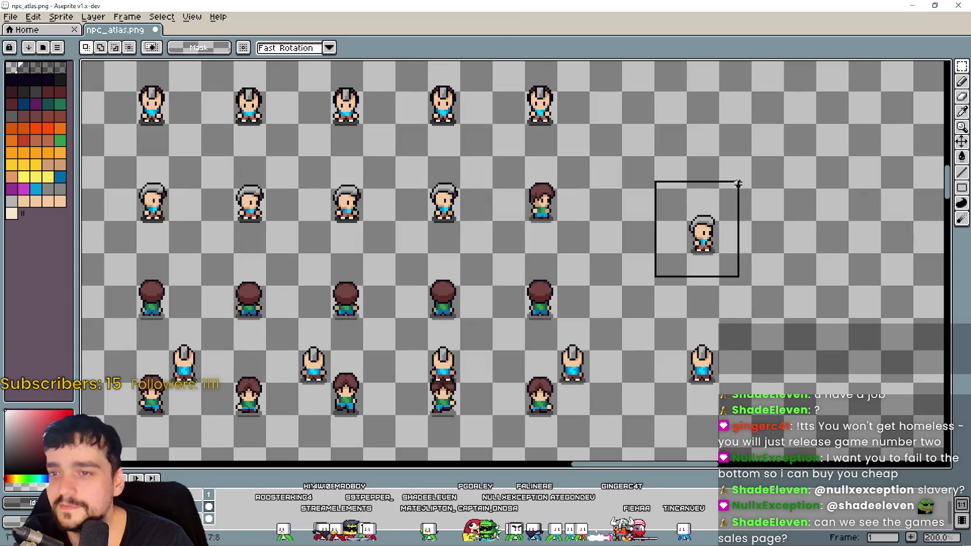
drag(667, 241, 555, 217)
scroll(554, 217, up, 2)
drag(574, 249, 596, 252)
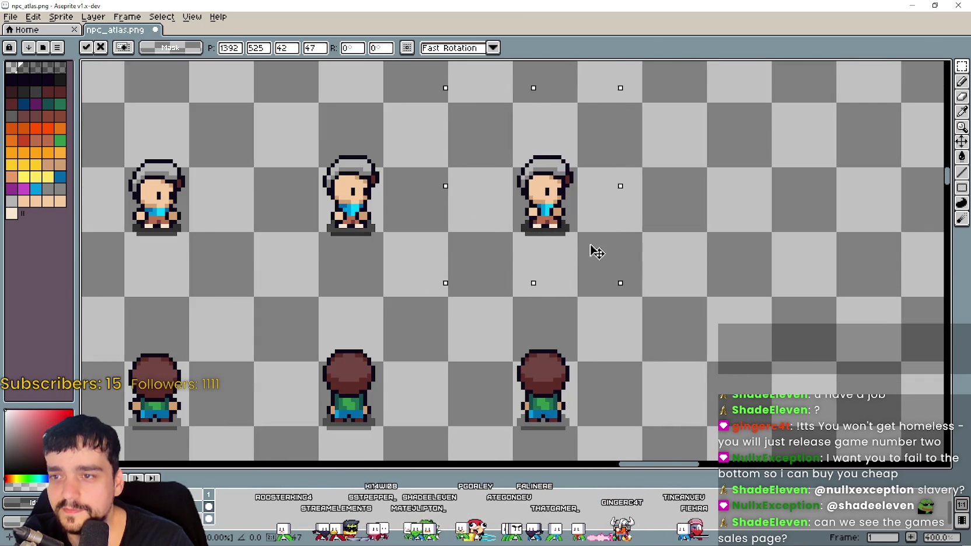
scroll(595, 252, down, 3)
scroll(429, 344, up, 1)
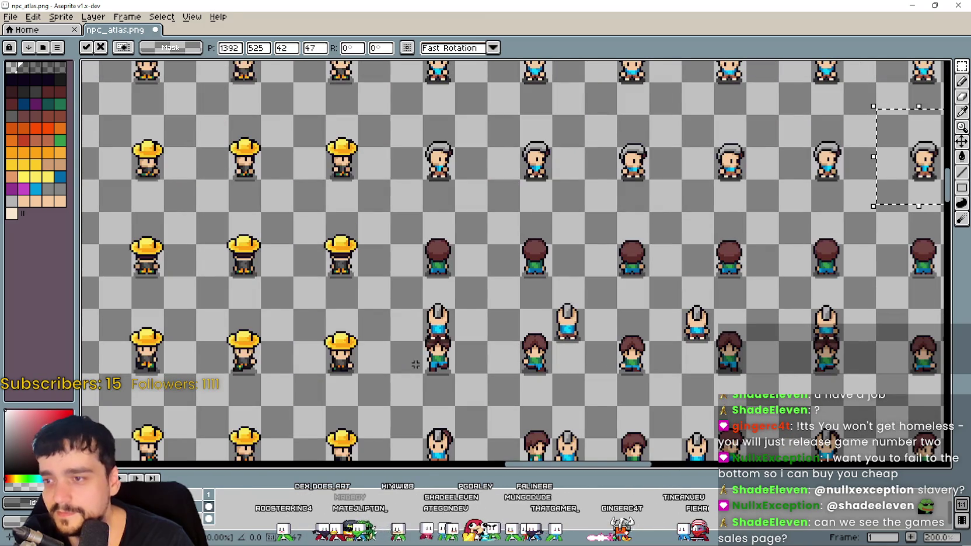
Lift the stacked grey-haired sprite onto the brown sprite's slot, fine-tuned by a pixel
drag(415, 368, 490, 285)
scroll(453, 324, up, 2)
mouse_move(452, 324)
mouse_down()
mouse_move(450, 188)
mouse_move(454, 196)
mouse_up()
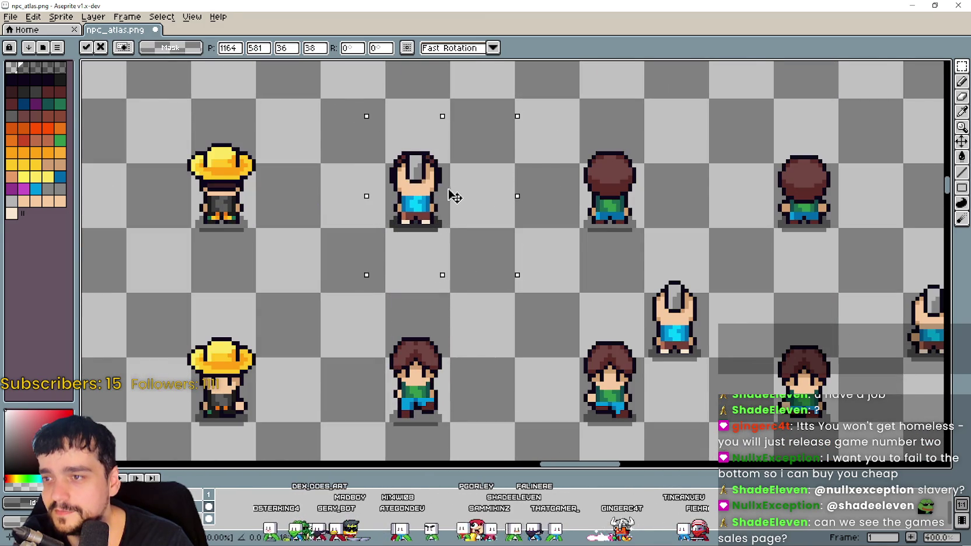
scroll(490, 231, down, 1)
drag(491, 230, 667, 312)
scroll(666, 312, up, 5)
drag(636, 257, 654, 248)
scroll(658, 248, down, 1)
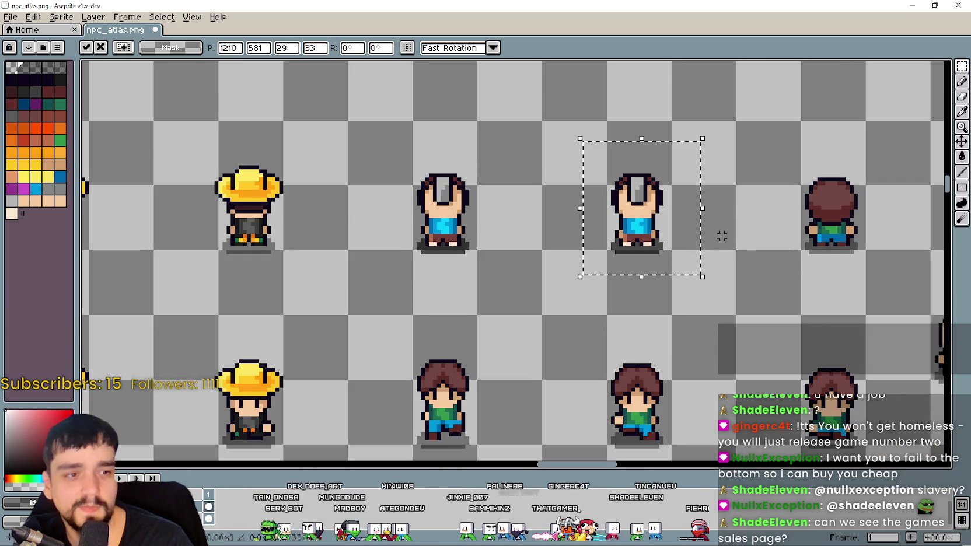
scroll(722, 236, right, 5)
scroll(581, 267, down, 2)
scroll(457, 368, up, 1)
Reselect that grey-haired sprite, move it onto the brown slot, and drop it
drag(467, 353, 575, 282)
mouse_move(516, 315)
mouse_down()
mouse_move(423, 239)
mouse_move(467, 221)
mouse_up()
scroll(444, 243, up, 3)
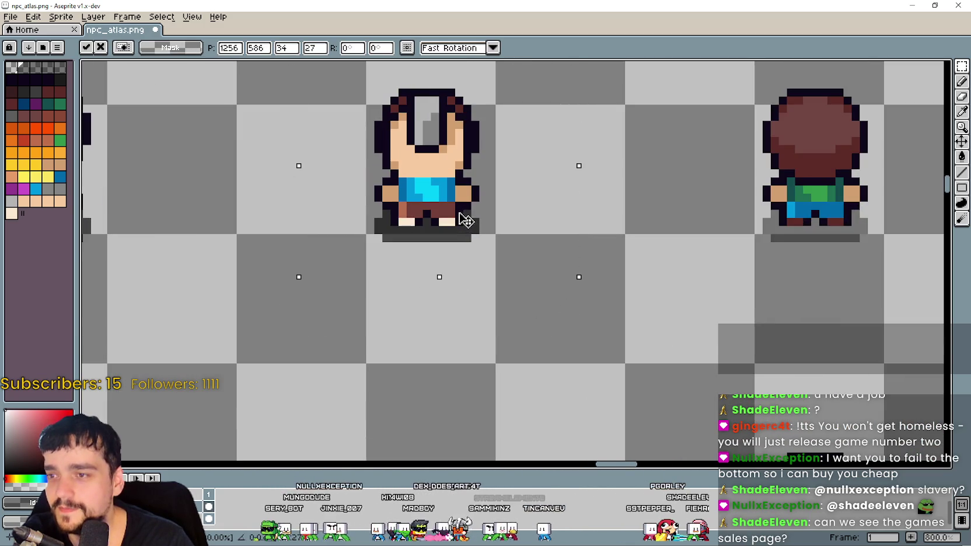
scroll(466, 221, down, 1)
scroll(492, 228, down, 1)
scroll(390, 332, right, 2)
click(436, 334)
Pull two grey-haired sprites off the brown ones and settle them up-left into place
drag(438, 289, 483, 350)
drag(461, 321, 396, 267)
scroll(351, 275, up, 2)
drag(315, 251, 354, 284)
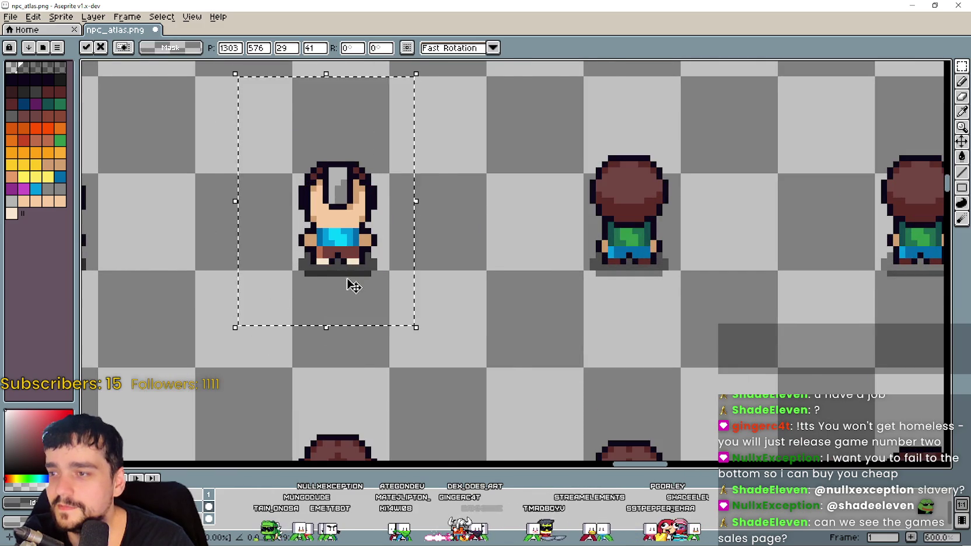
scroll(353, 285, down, 4)
mouse_move(500, 290)
mouse_down()
mouse_move(539, 346)
mouse_move(424, 257)
mouse_up()
scroll(540, 329, up, 1)
scroll(424, 257, up, 2)
mouse_move(339, 219)
mouse_down()
mouse_move(304, 215)
mouse_move(333, 223)
mouse_up()
scroll(333, 223, down, 3)
Move the right grey-haired sprite left onto the brown-haired sprite
drag(581, 347, 695, 239)
scroll(374, 216, up, 2)
mouse_move(651, 317)
mouse_down()
mouse_move(374, 216)
mouse_move(459, 260)
mouse_up()
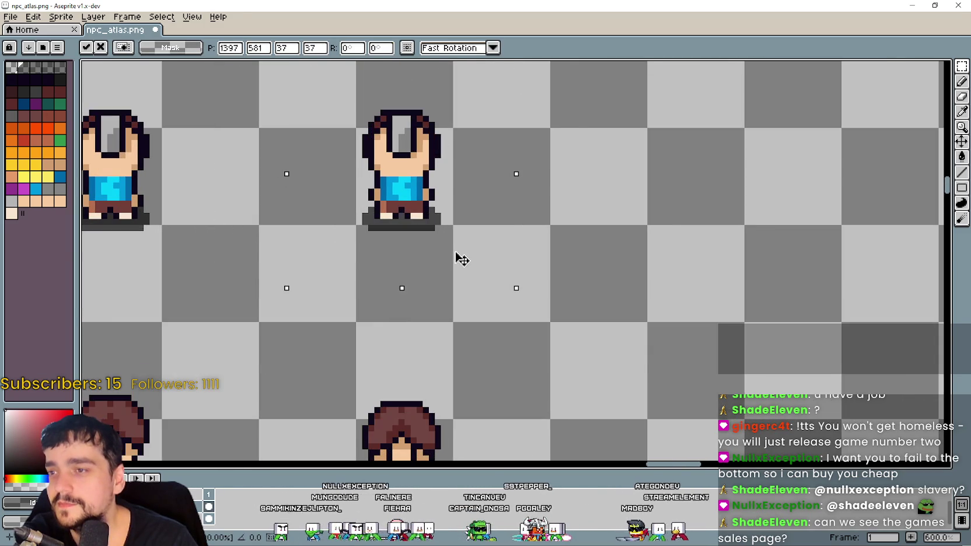
scroll(405, 256, down, 4)
scroll(425, 244, down, 1)
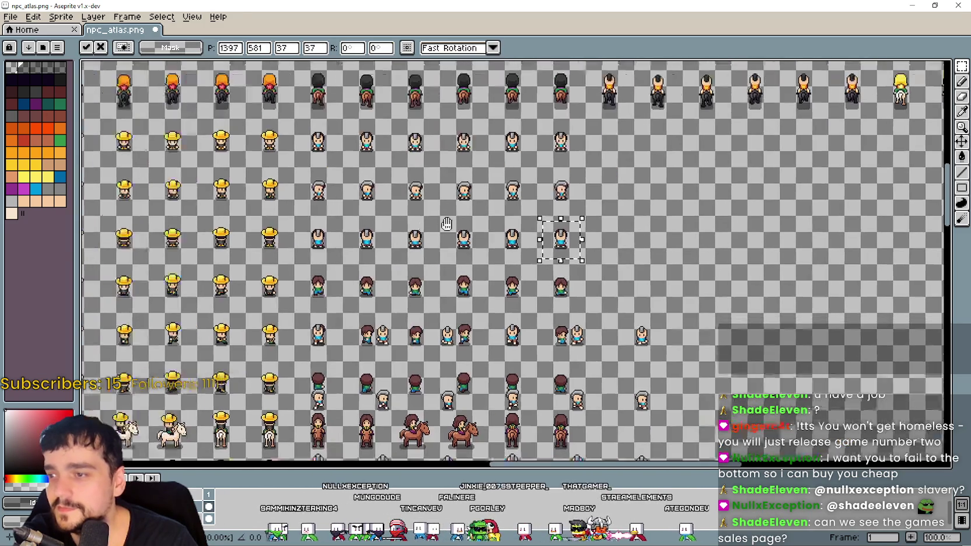
Move two lower mohawk walking sprites up into the top row
drag(370, 353, 396, 298)
scroll(383, 328, up, 3)
mouse_move(393, 345)
mouse_down()
mouse_move(383, 122)
mouse_move(392, 151)
mouse_up()
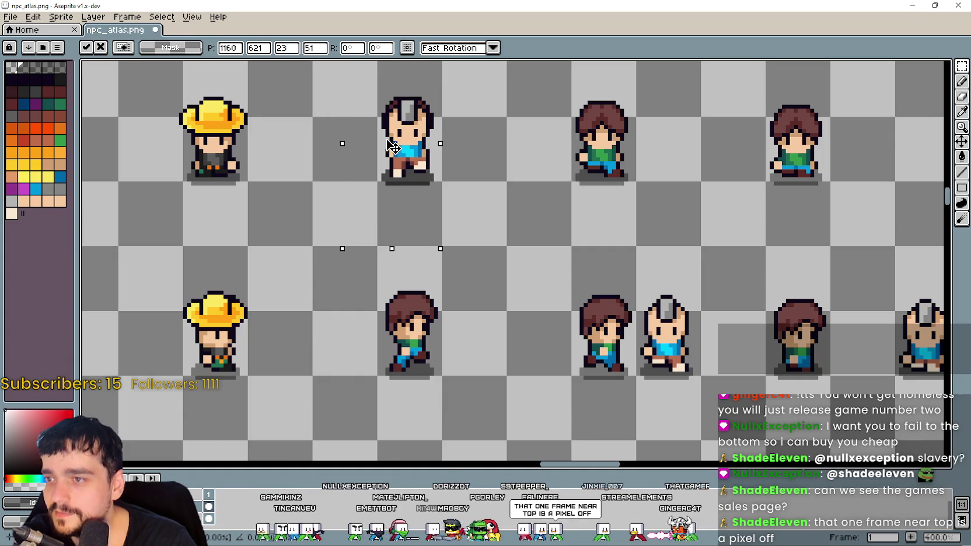
drag(493, 334, 376, 355)
drag(496, 423, 616, 283)
mouse_move(555, 378)
mouse_down()
mouse_move(473, 174)
mouse_move(491, 182)
mouse_move(428, 209)
mouse_up()
Raise the remaining two lower mohawk sprites into the top row
drag(499, 325, 614, 444)
drag(584, 372, 454, 179)
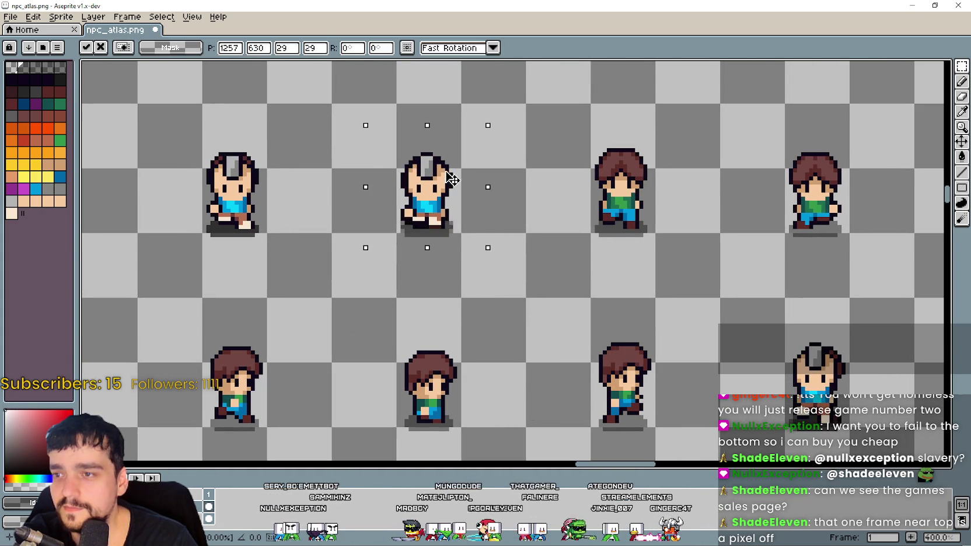
scroll(452, 182, down, 1)
scroll(486, 247, up, 1)
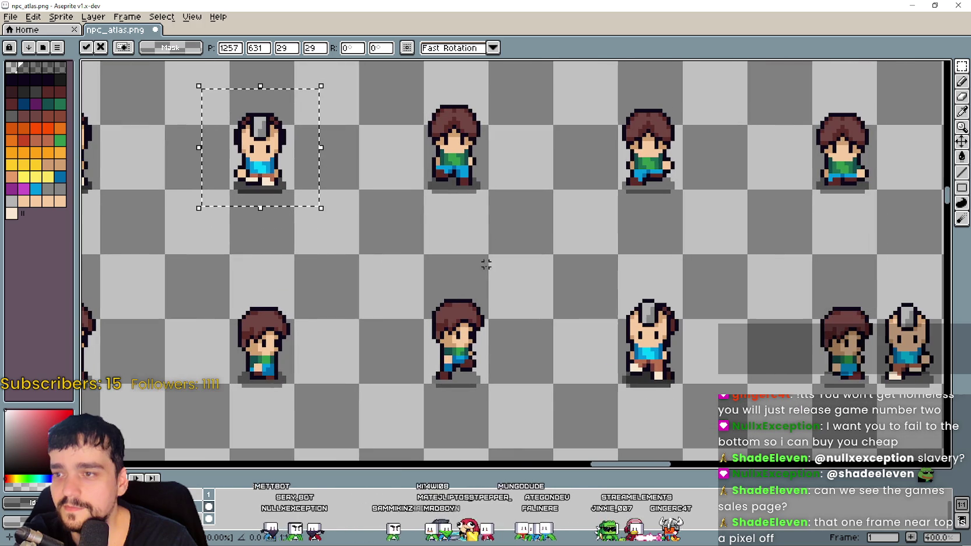
drag(579, 395, 704, 250)
drag(648, 351, 452, 153)
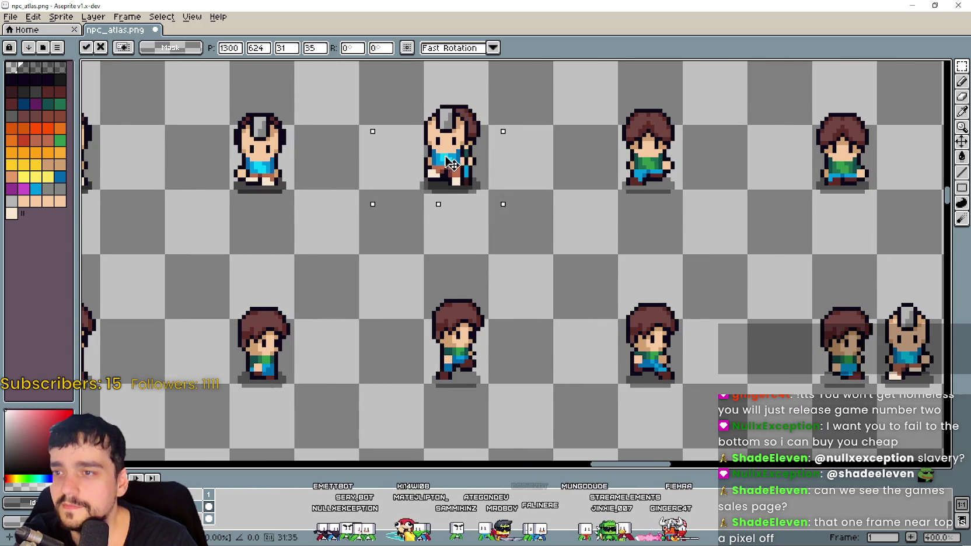
scroll(457, 165, down, 1)
scroll(347, 228, right, 5)
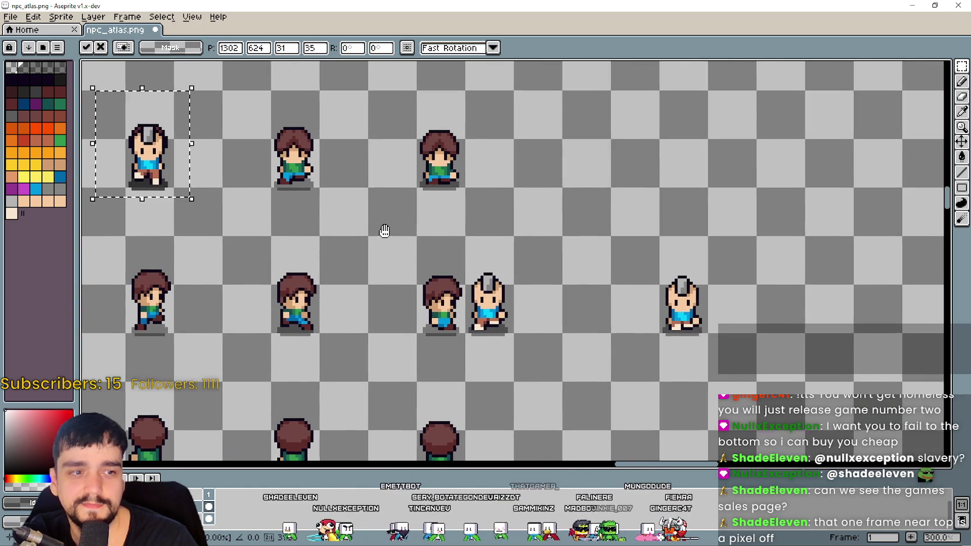
Pan across the atlas, past the yellow-hat sprites, to locate the remaining misplaced frame
drag(384, 231, 383, 231)
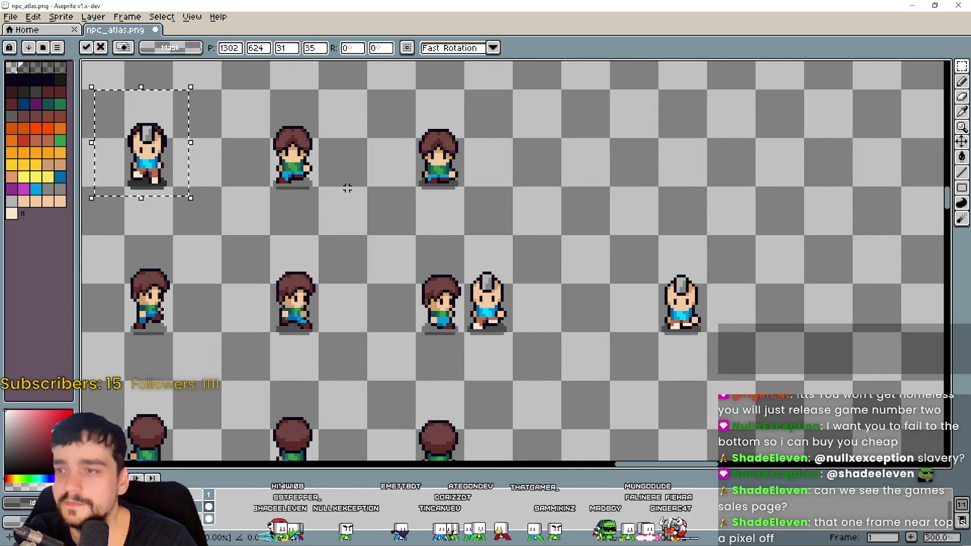
scroll(347, 188, down, 1)
scroll(477, 255, left, 2)
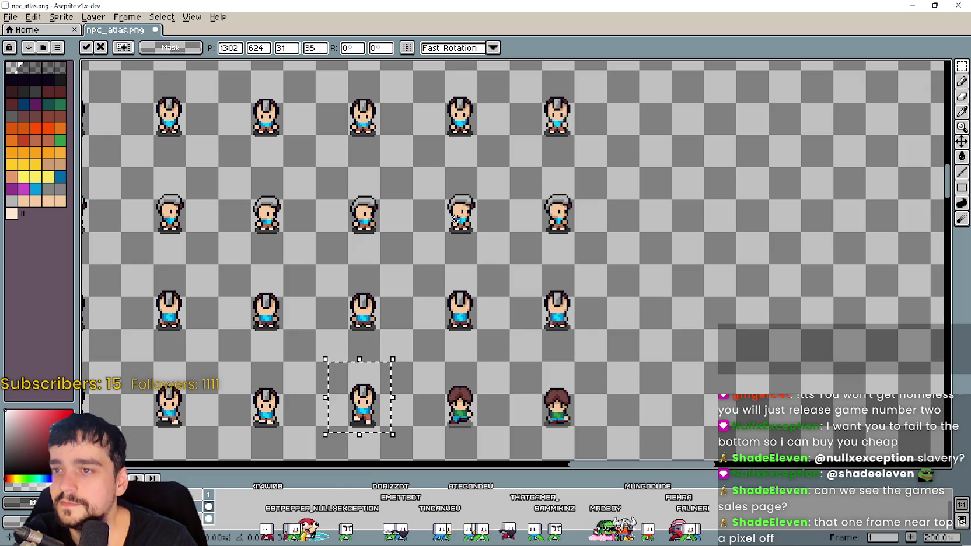
scroll(460, 230, up, 3)
scroll(433, 213, up, 4)
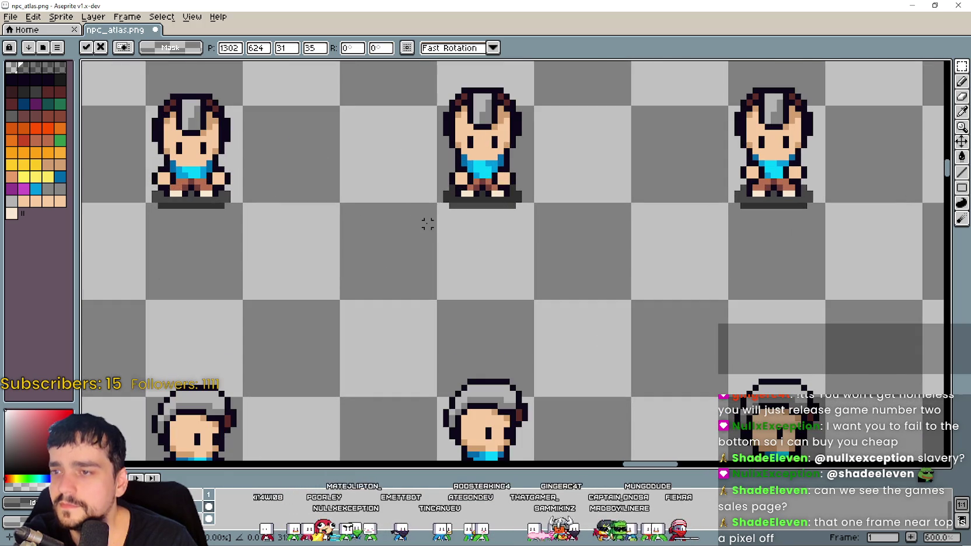
scroll(428, 224, down, 2)
scroll(474, 316, down, 3)
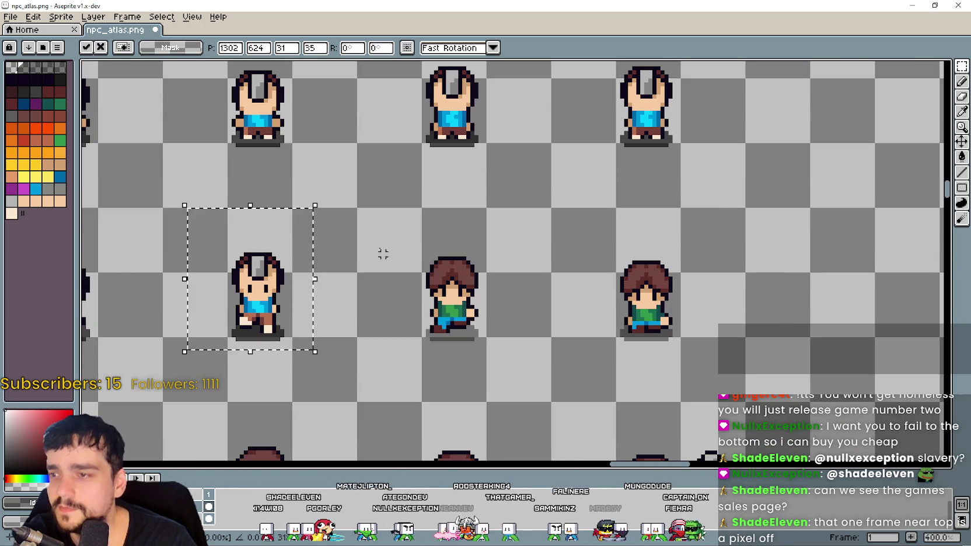
scroll(383, 253, down, 3)
mouse_move(373, 158)
mouse_down()
mouse_move(837, 170)
mouse_move(576, 390)
mouse_up()
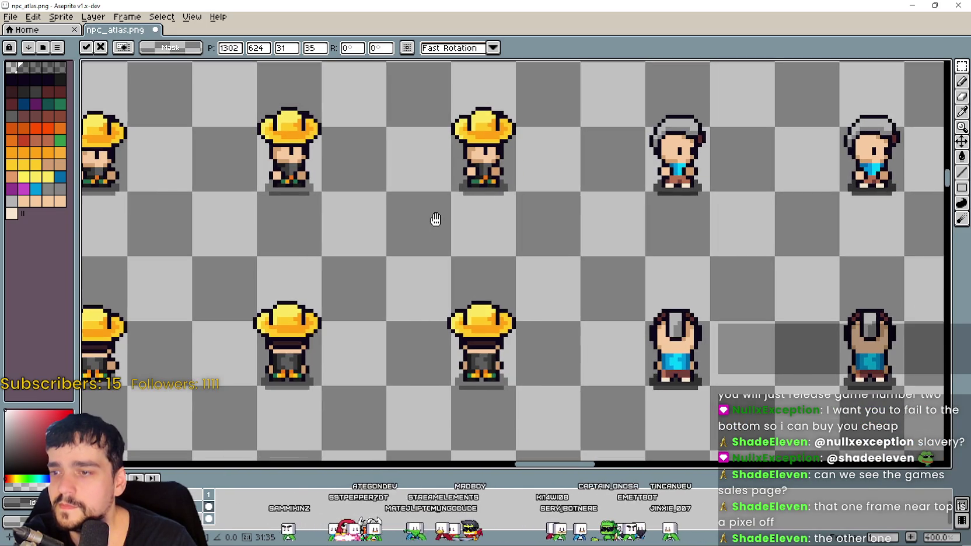
drag(435, 219, 435, 215)
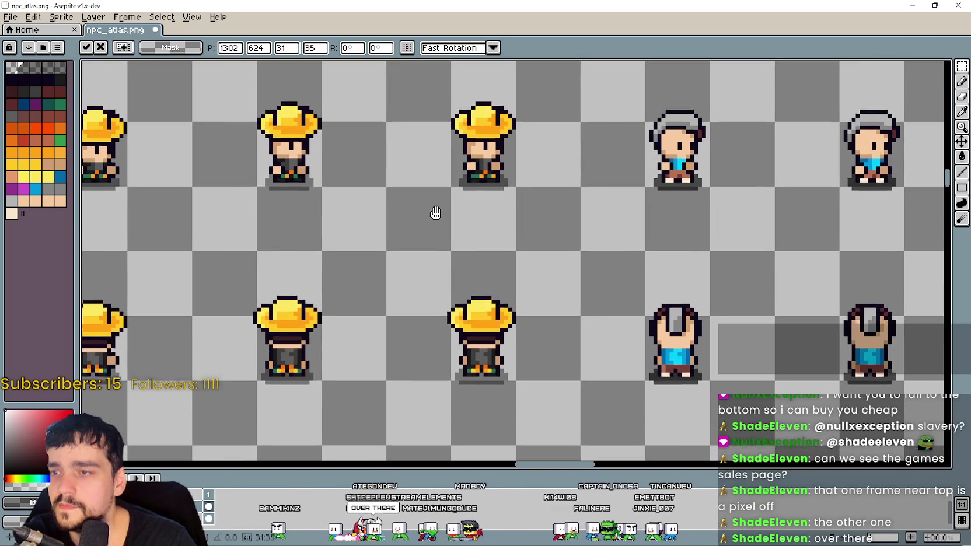
mouse_move(430, 76)
mouse_down()
mouse_move(375, 169)
mouse_move(338, 284)
mouse_move(293, 234)
mouse_move(164, 203)
mouse_move(295, 243)
mouse_move(265, 219)
mouse_up()
scroll(295, 243, down, 1)
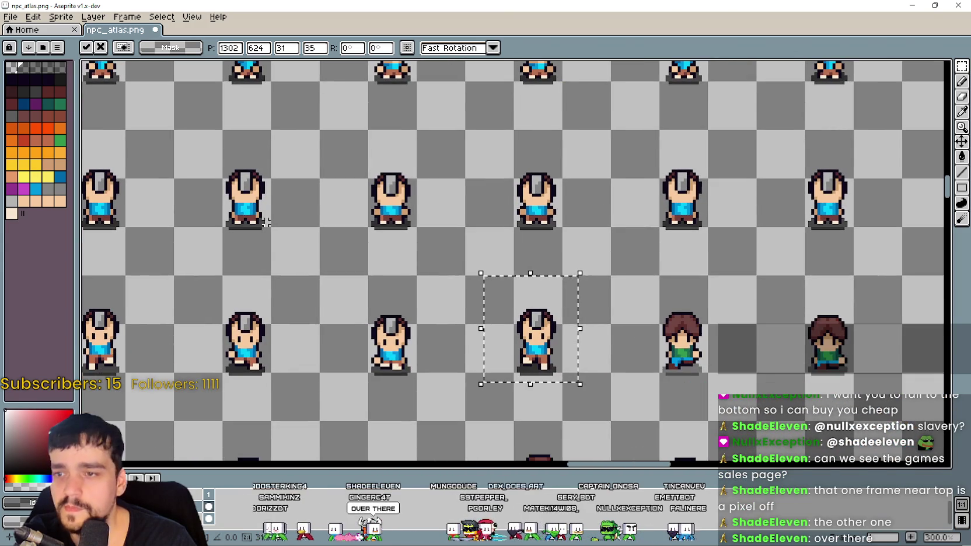
scroll(293, 249, down, 1)
drag(393, 252, 564, 249)
scroll(535, 291, up, 1)
scroll(478, 291, down, 1)
drag(477, 291, 676, 304)
mouse_move(779, 330)
mouse_down()
mouse_move(674, 302)
mouse_move(640, 280)
mouse_move(502, 393)
mouse_up()
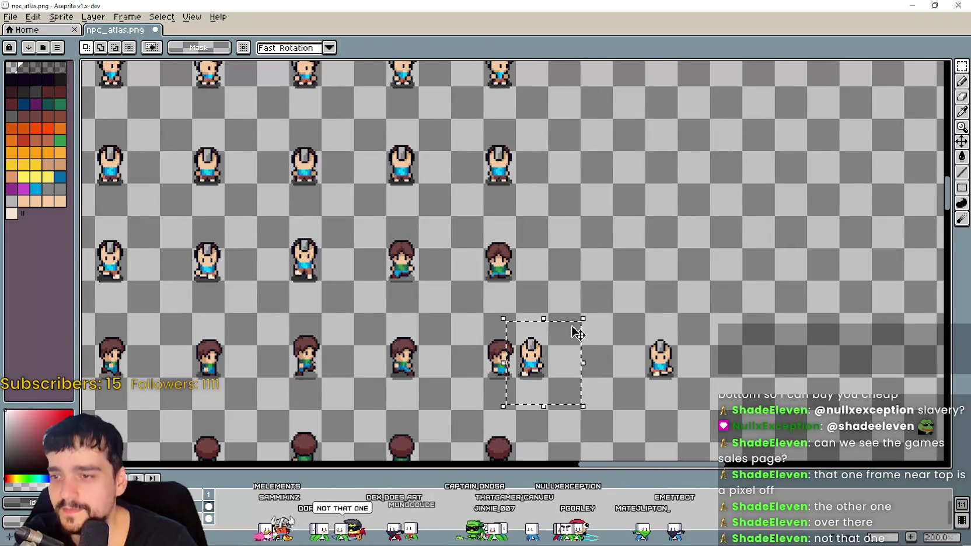
Line the bottom-right grey-haired mohawk frame up in its slot at 1397, 622 and apply it
drag(534, 361, 424, 265)
scroll(475, 312, up, 4)
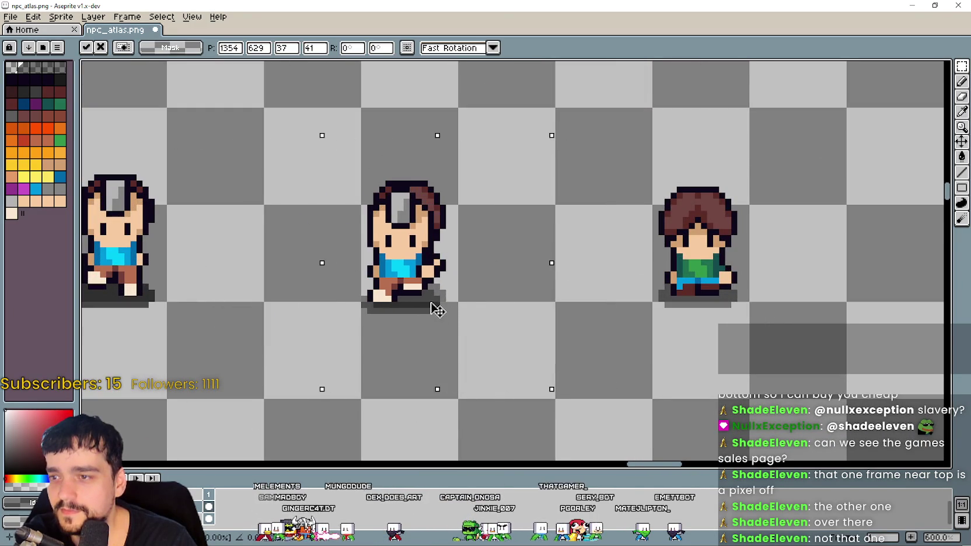
scroll(439, 301, down, 3)
mouse_move(685, 418)
mouse_down()
mouse_move(737, 364)
mouse_move(543, 268)
mouse_up()
scroll(521, 272, up, 3)
mouse_move(570, 310)
mouse_down()
mouse_move(463, 231)
mouse_move(479, 225)
mouse_up()
scroll(479, 227, down, 4)
mouse_move(428, 298)
mouse_down()
mouse_move(469, 270)
mouse_move(566, 268)
mouse_up()
click(258, 434)
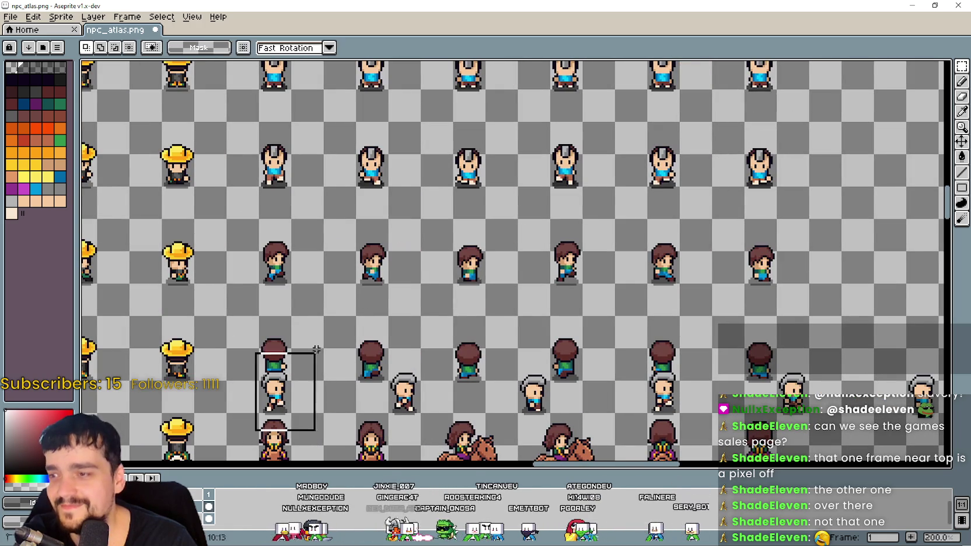
Lift two grey-haired kid sprites into the top row and align them in their cells
drag(299, 352, 300, 175)
scroll(300, 175, up, 4)
drag(298, 295, 297, 365)
scroll(297, 365, down, 3)
mouse_move(556, 414)
mouse_down()
mouse_move(527, 353)
mouse_move(514, 240)
mouse_up()
drag(363, 385, 489, 282)
drag(432, 345, 377, 152)
scroll(373, 157, up, 3)
mouse_move(416, 210)
mouse_down()
mouse_move(427, 195)
mouse_move(425, 204)
mouse_up()
scroll(425, 204, down, 3)
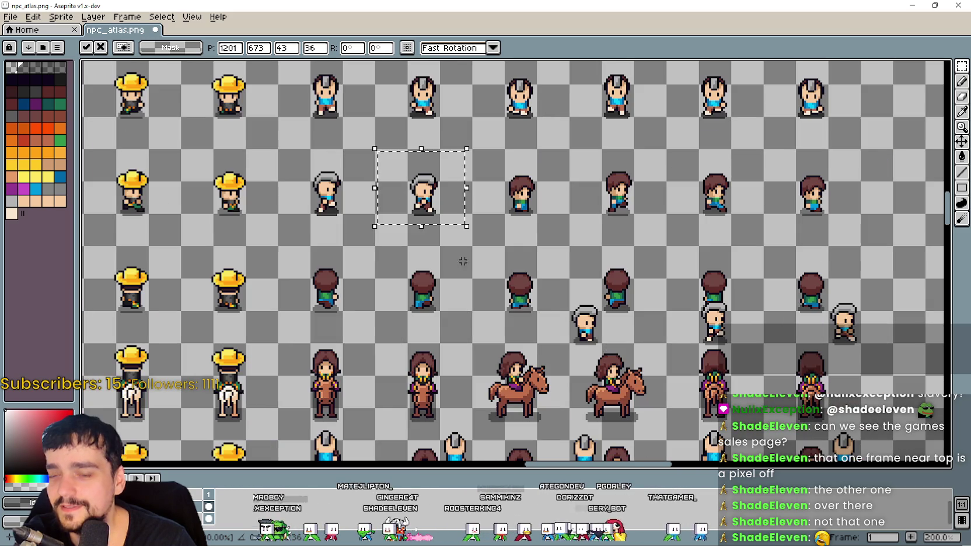
Move two more grey-haired sprites up beside the brown-haired sprite into empty cells
drag(548, 350, 613, 276)
drag(580, 340, 508, 197)
scroll(508, 197, up, 1)
scroll(518, 203, up, 3)
mouse_move(526, 240)
mouse_down()
mouse_move(493, 238)
mouse_move(538, 254)
mouse_up()
scroll(537, 254, down, 4)
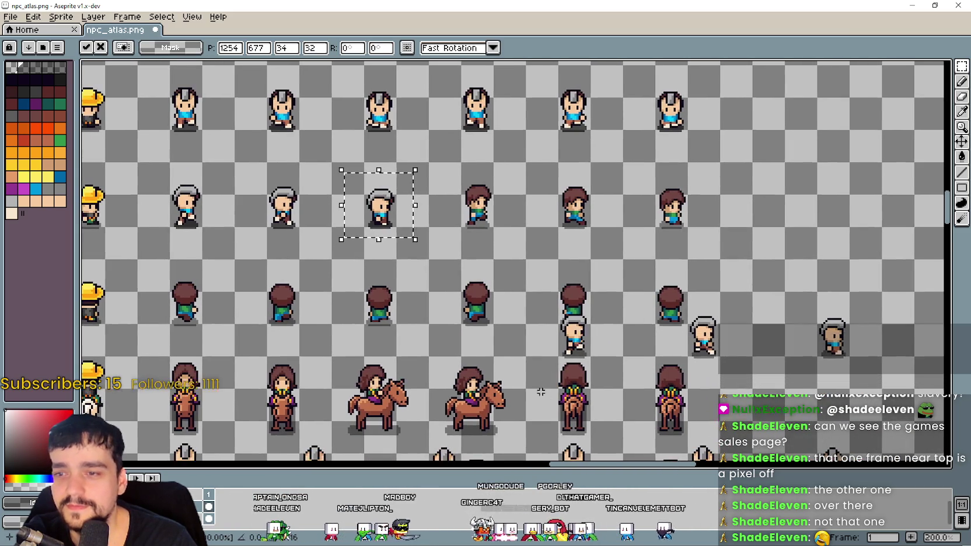
drag(548, 366, 589, 288)
drag(592, 326, 495, 188)
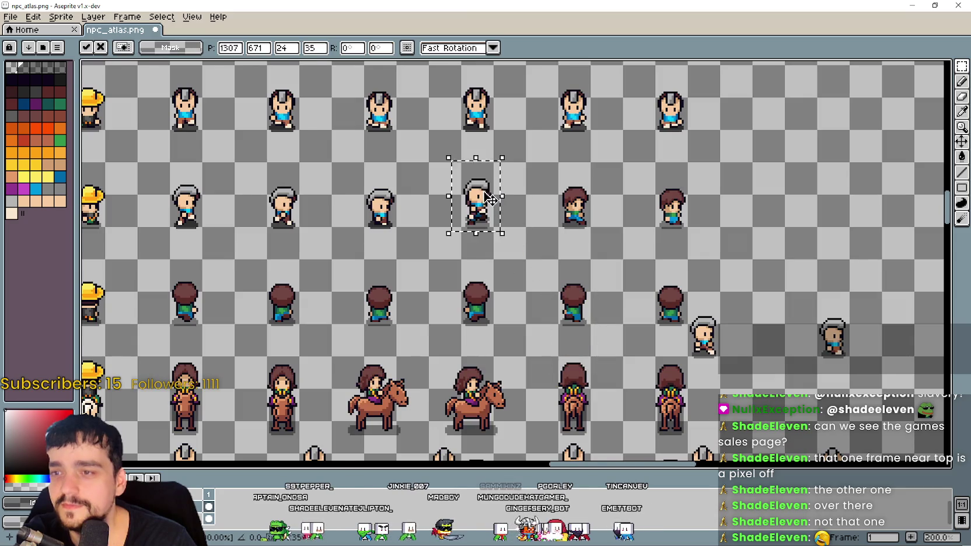
scroll(488, 249, up, 3)
mouse_move(488, 249)
mouse_down()
mouse_move(488, 260)
mouse_move(495, 254)
mouse_up()
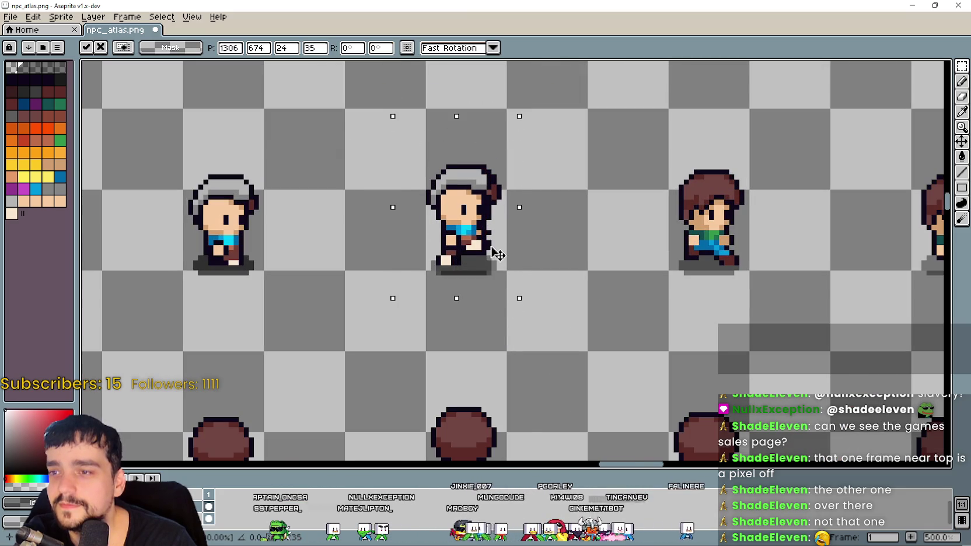
scroll(495, 255, down, 4)
scroll(490, 399, up, 2)
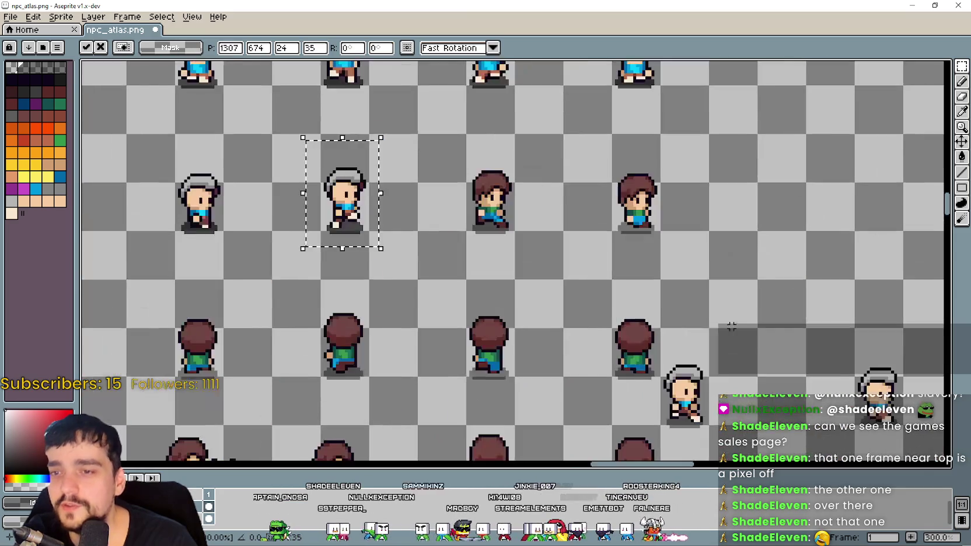
Shift the next grey-haired sprite into its empty cell, align it with its neighbours, and commit
drag(506, 380, 567, 286)
scroll(532, 276, up, 2)
drag(438, 152, 315, 105)
scroll(316, 105, up, 4)
scroll(349, 212, down, 7)
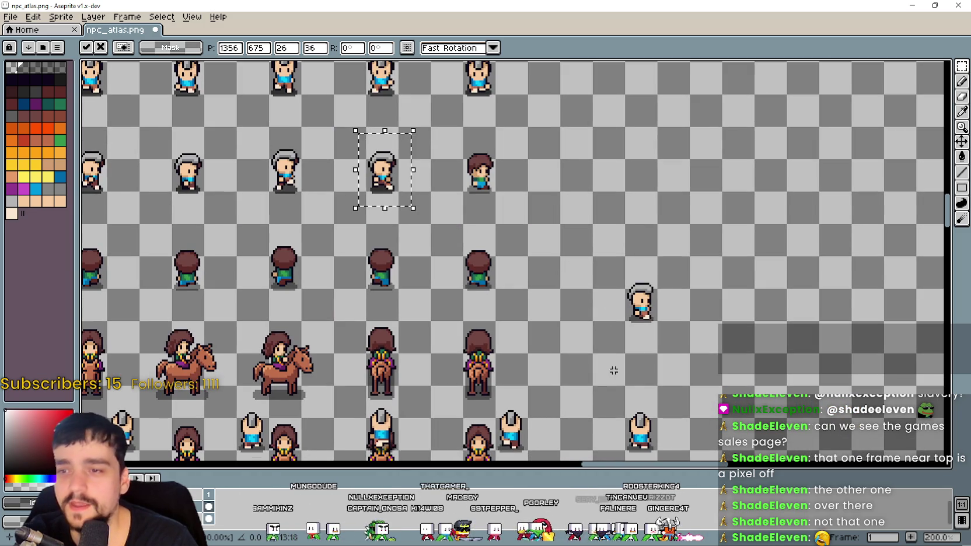
drag(614, 371, 613, 251)
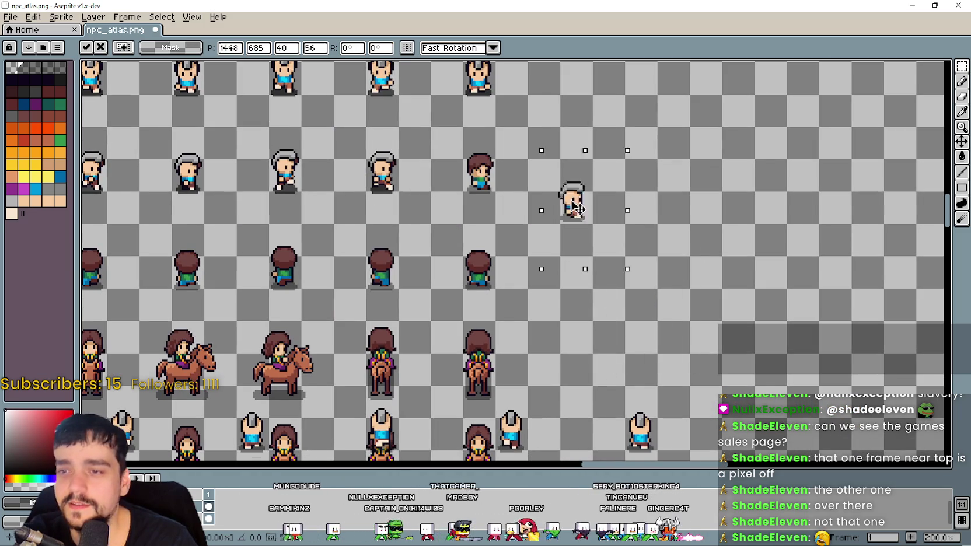
scroll(613, 251, up, 4)
drag(512, 180, 509, 273)
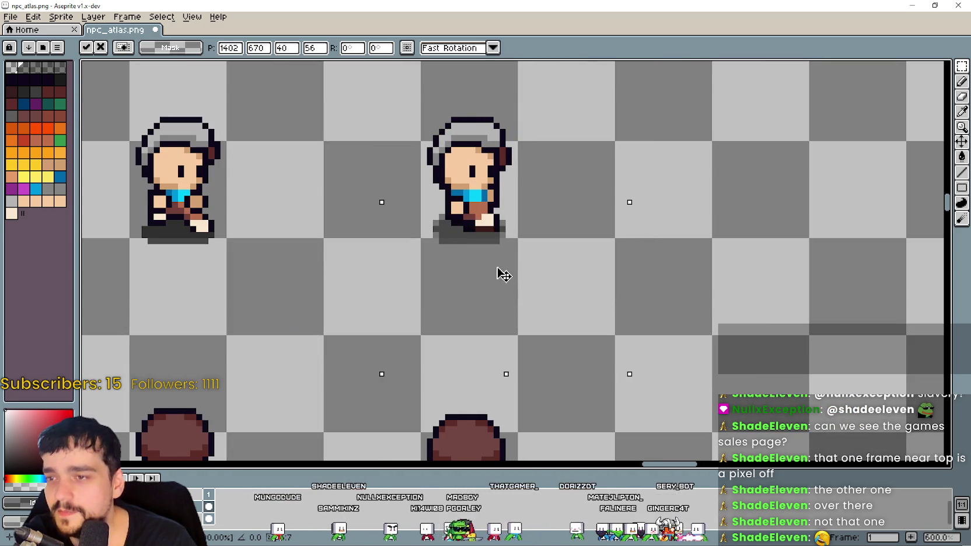
scroll(503, 278, down, 5)
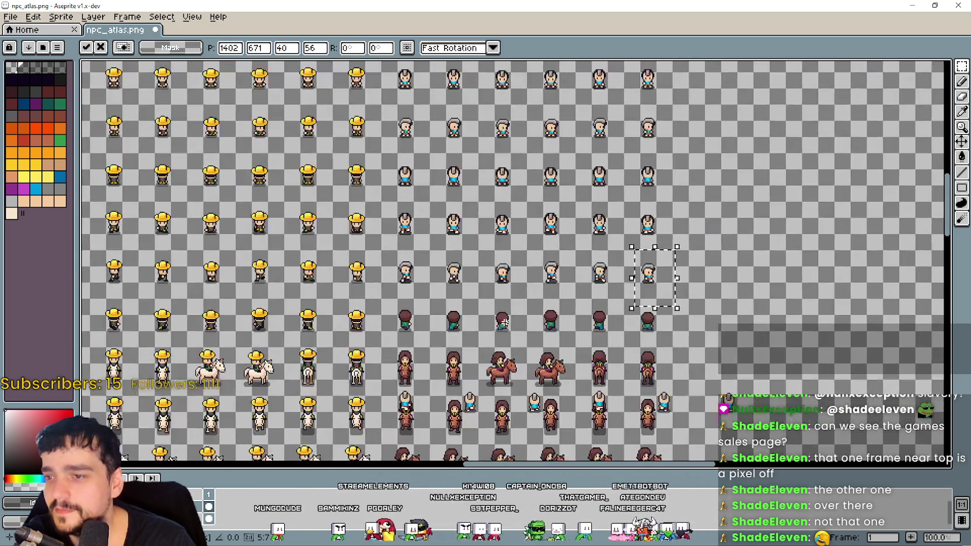
key(Return)
scroll(417, 220, down, 2)
Line a sprite up with its row and nudge the top kid sprite into place
scroll(402, 292, up, 3)
mouse_move(403, 292)
mouse_down()
mouse_move(396, 257)
mouse_move(359, 192)
mouse_up()
scroll(477, 221, up, 2)
drag(478, 221, 477, 266)
scroll(477, 275, down, 4)
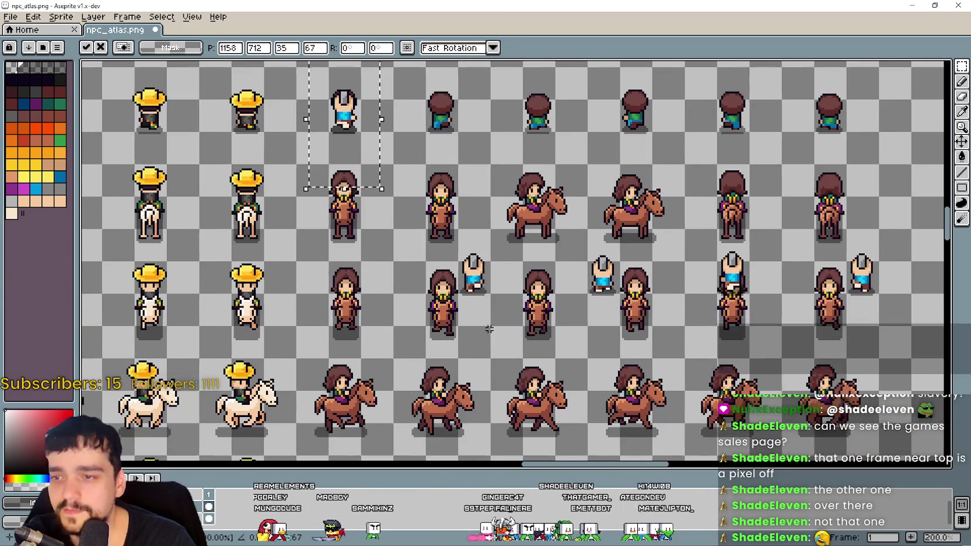
drag(489, 328, 451, 238)
mouse_move(422, 60)
mouse_down()
mouse_move(477, 164)
mouse_move(461, 124)
mouse_up()
scroll(452, 140, up, 2)
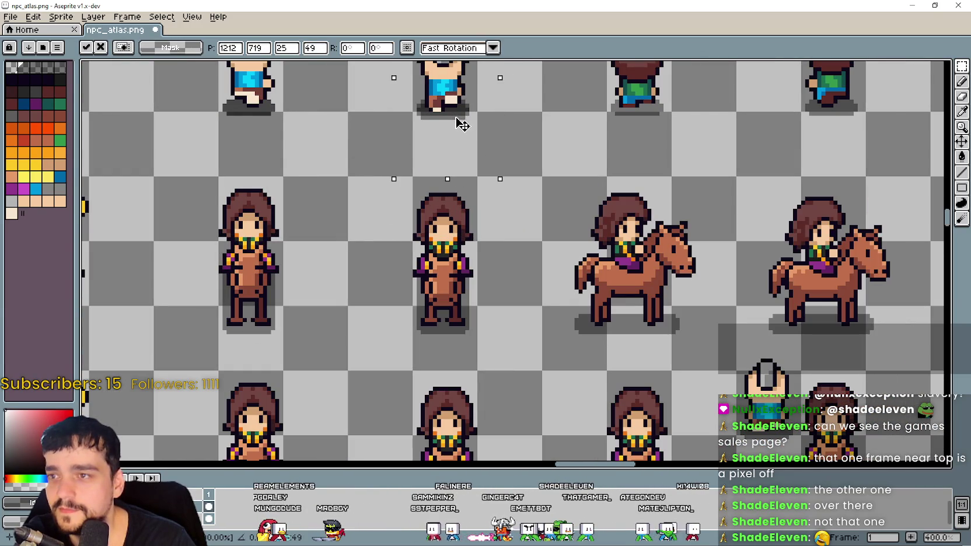
scroll(461, 121, down, 2)
Move a lower kid sprite up into the row above and commit it
mouse_move(476, 422)
mouse_down()
mouse_move(526, 338)
mouse_move(432, 169)
mouse_up()
scroll(432, 169, up, 3)
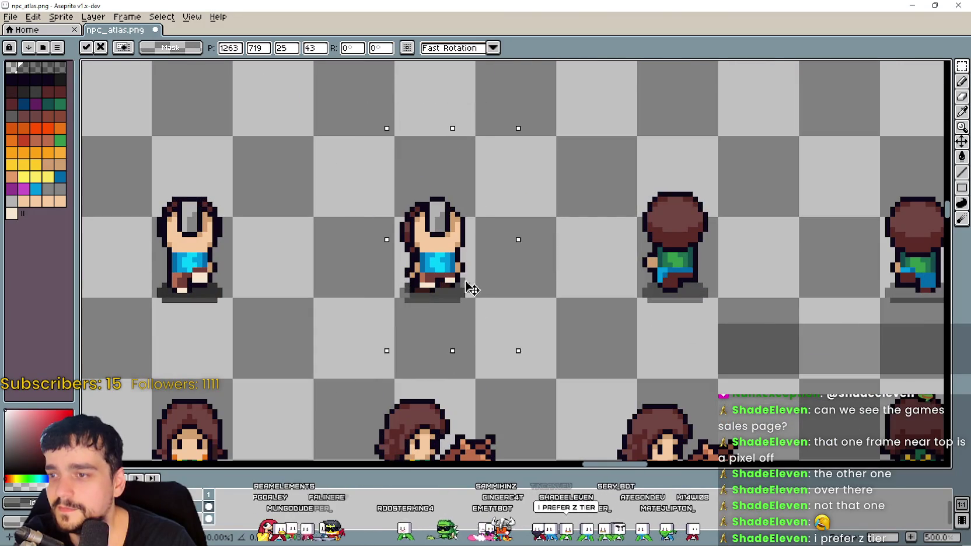
scroll(466, 288, down, 3)
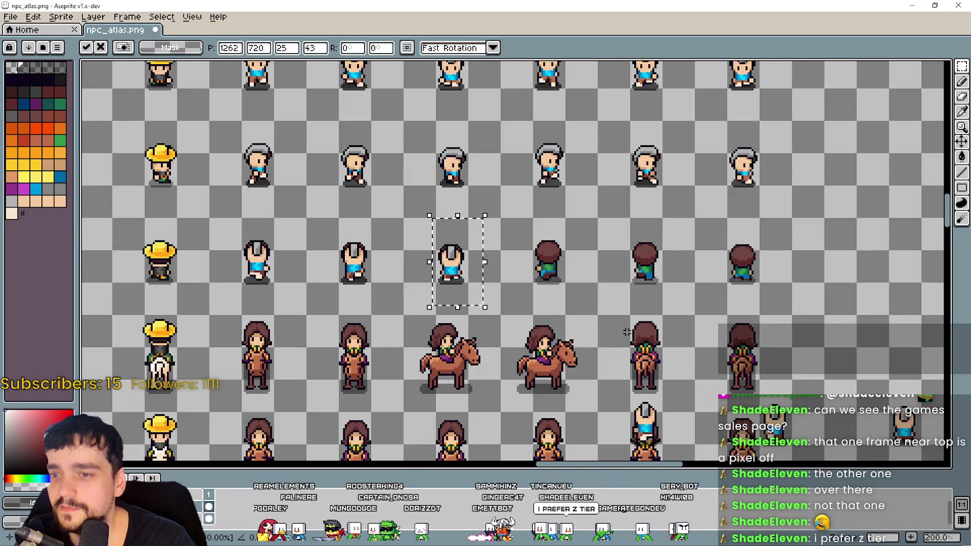
drag(545, 425, 597, 349)
mouse_move(585, 422)
mouse_down()
mouse_move(562, 313)
mouse_move(523, 213)
mouse_move(428, 300)
mouse_up()
scroll(522, 213, up, 3)
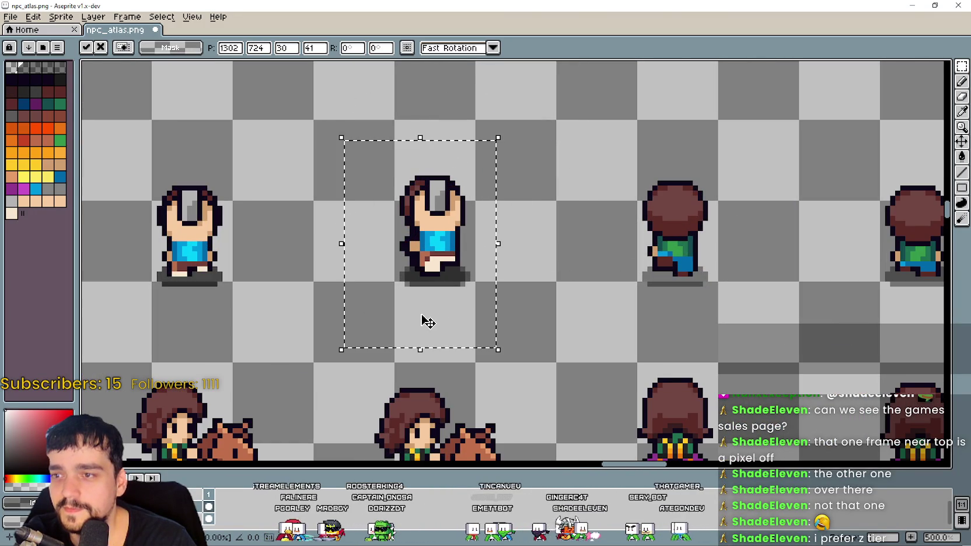
scroll(420, 320, down, 3)
key(Return)
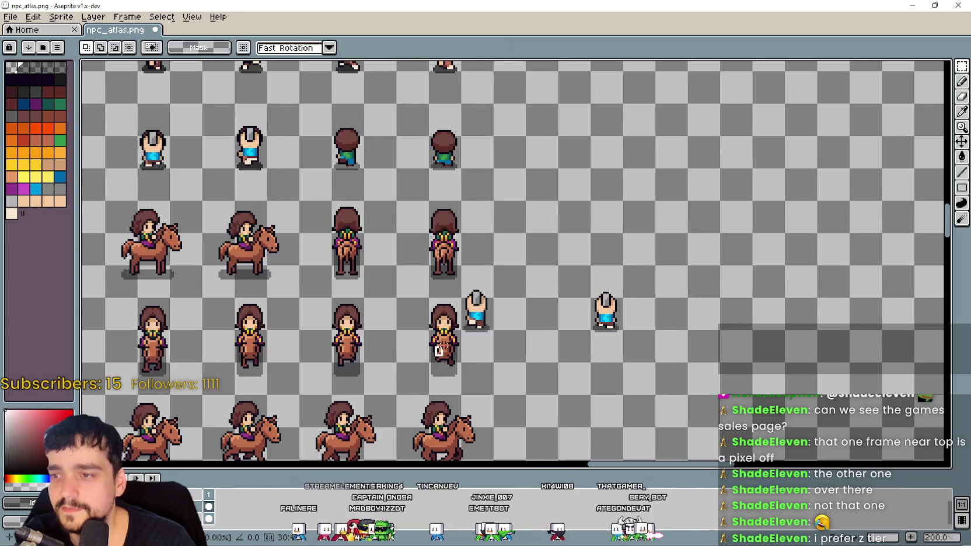
Move a kid sprite into the upper row and bring the lone kid sprite beside the brown-haired sprite
scroll(321, 86, up, 4)
mouse_move(479, 322)
mouse_down()
mouse_move(321, 87)
mouse_move(412, 340)
mouse_move(414, 309)
mouse_up()
scroll(419, 309, down, 4)
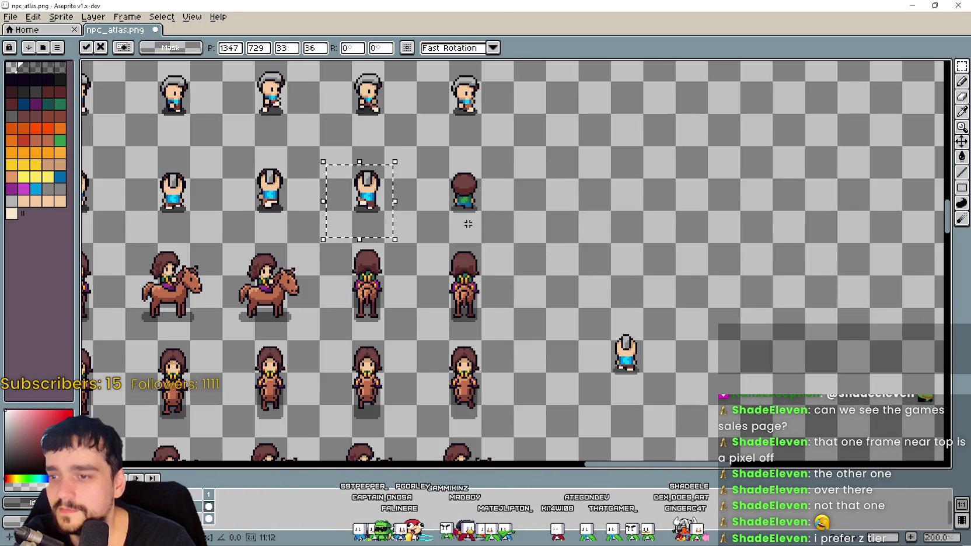
drag(611, 386, 665, 313)
scroll(630, 362, up, 2)
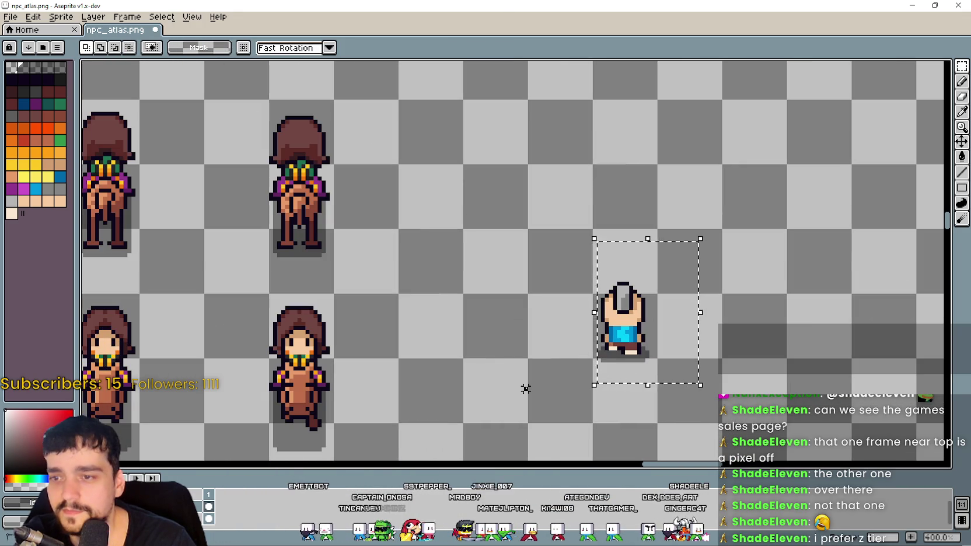
mouse_move(574, 381)
mouse_down()
mouse_move(509, 333)
mouse_move(210, 182)
mouse_move(426, 313)
mouse_up()
scroll(211, 182, down, 2)
Settle the lone kid sprite into the empty slot, commit it, and check the rows line up
scroll(422, 315, up, 1)
scroll(426, 313, up, 3)
drag(427, 218, 502, 233)
scroll(502, 234, down, 2)
scroll(466, 227, down, 1)
scroll(534, 286, down, 1)
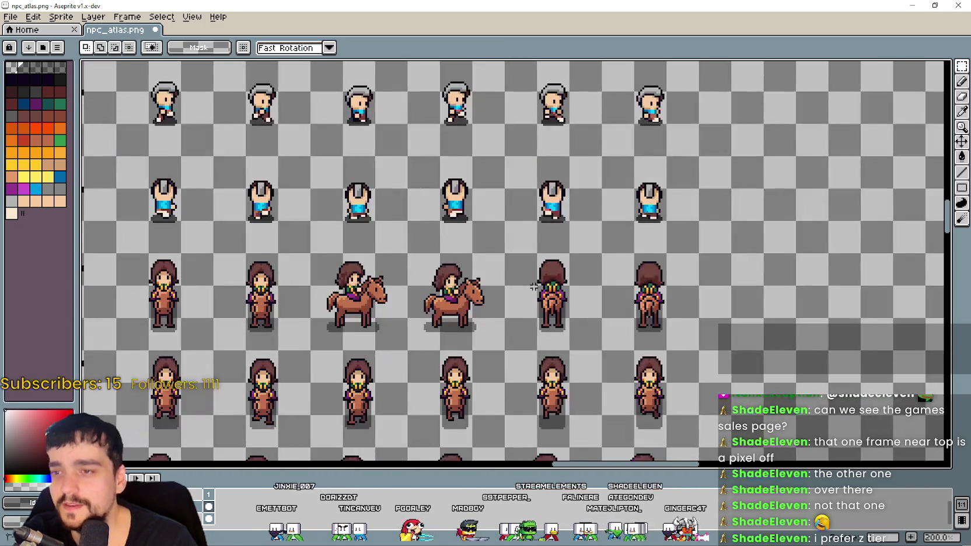
key(Return)
scroll(540, 267, left, 1)
scroll(545, 247, left, 2)
scroll(496, 251, down, 3)
scroll(434, 266, up, 4)
scroll(361, 231, down, 1)
scroll(361, 231, down, 1)
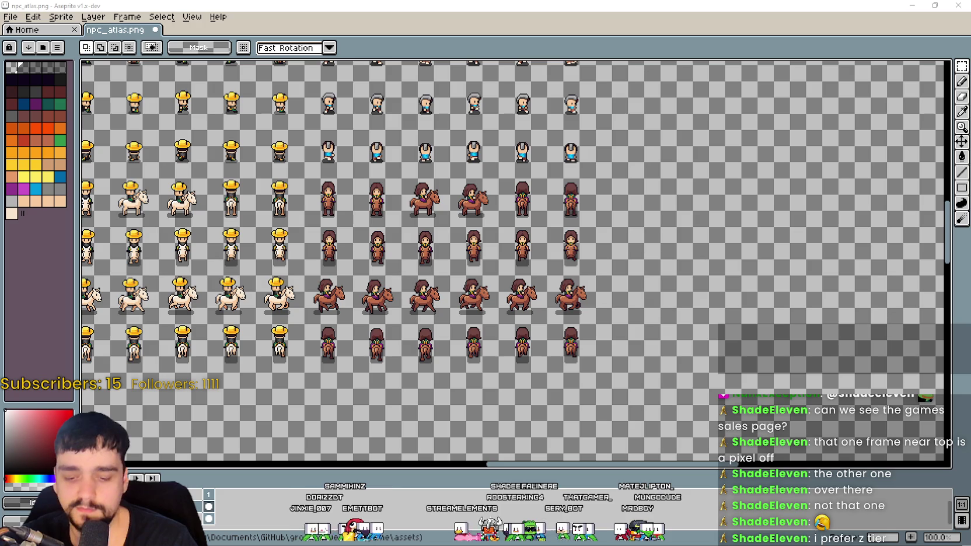
Reposition the selected block of sprites and deselect it with Ctrl+D
scroll(805, 324, up, 2)
scroll(526, 292, up, 1)
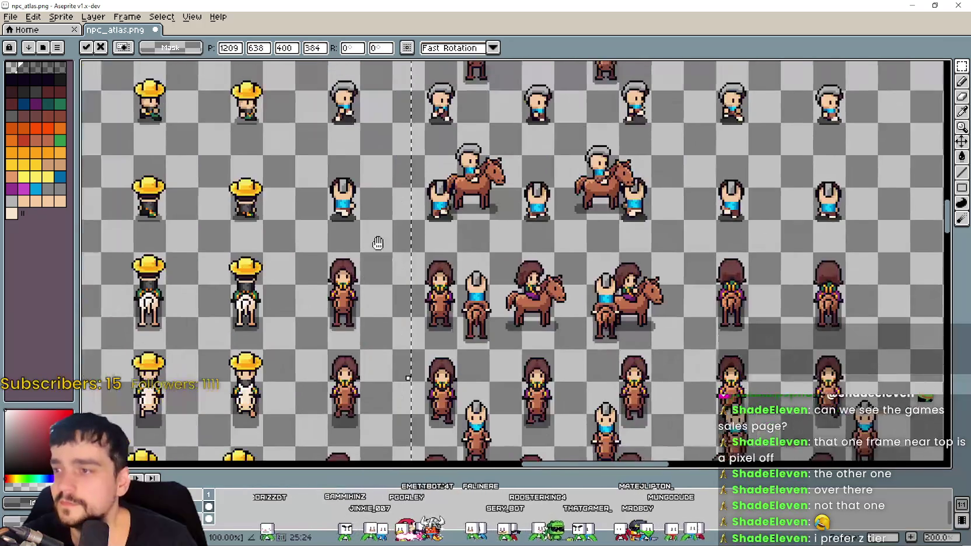
drag(537, 263, 557, 334)
scroll(557, 334, up, 2)
mouse_move(525, 303)
mouse_down()
mouse_move(440, 369)
mouse_move(711, 367)
mouse_move(645, 379)
mouse_move(652, 374)
mouse_up()
key(ctrl+d)
scroll(516, 316, down, 2)
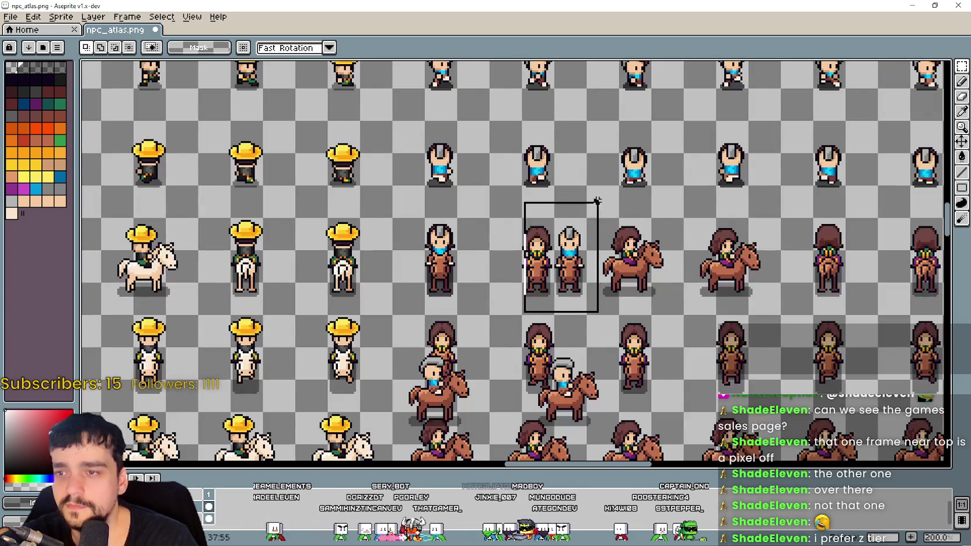
Place a single sprite, commit it, and move a rider sprite toward the upper right
drag(597, 201, 597, 201)
scroll(569, 263, up, 3)
mouse_move(490, 275)
mouse_down()
mouse_move(473, 277)
mouse_move(482, 281)
mouse_up()
scroll(482, 282, down, 4)
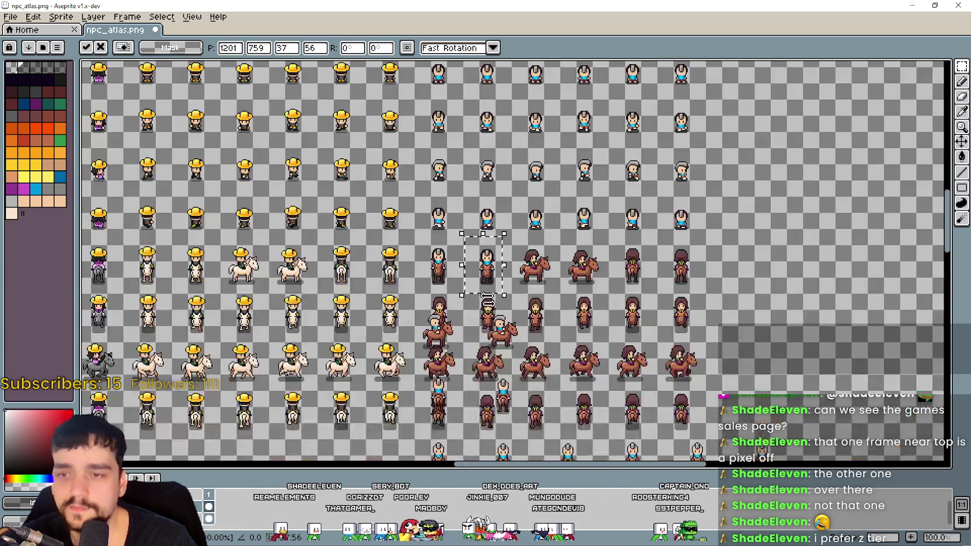
scroll(531, 266, up, 1)
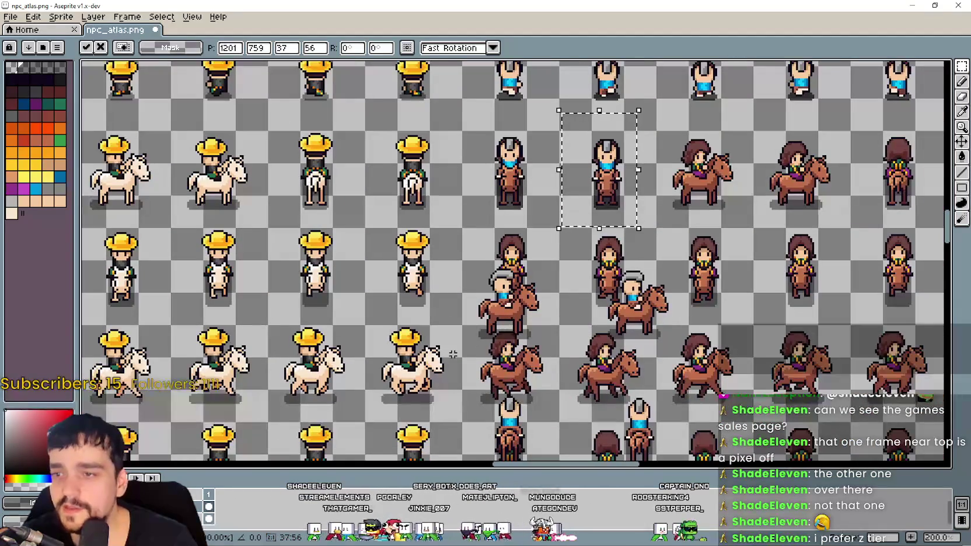
key(Return)
mouse_move(517, 327)
mouse_down()
mouse_move(709, 196)
mouse_move(718, 249)
mouse_up()
scroll(712, 207, up, 3)
scroll(719, 250, down, 4)
scroll(351, 447, up, 3)
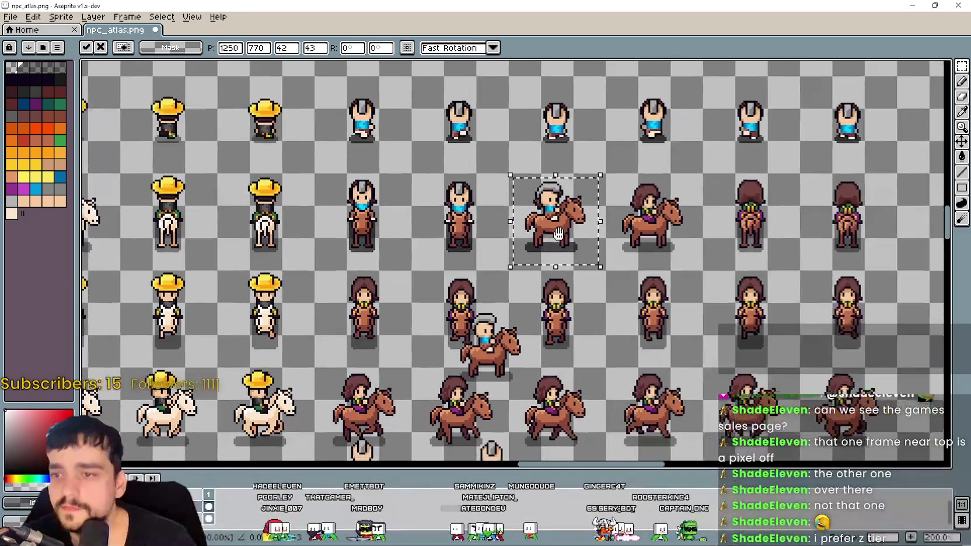
Move two lower grey-haired rider sprites up into the top-right slots
drag(350, 448, 488, 321)
mouse_move(426, 416)
mouse_down()
mouse_move(581, 345)
mouse_move(665, 225)
mouse_move(654, 237)
mouse_up()
scroll(643, 251, up, 2)
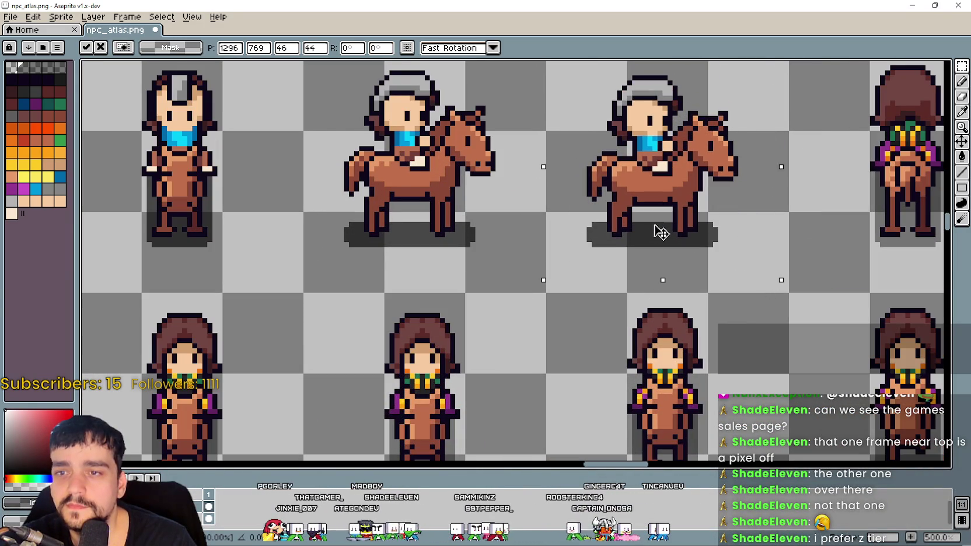
scroll(653, 234, down, 4)
scroll(603, 284, up, 2)
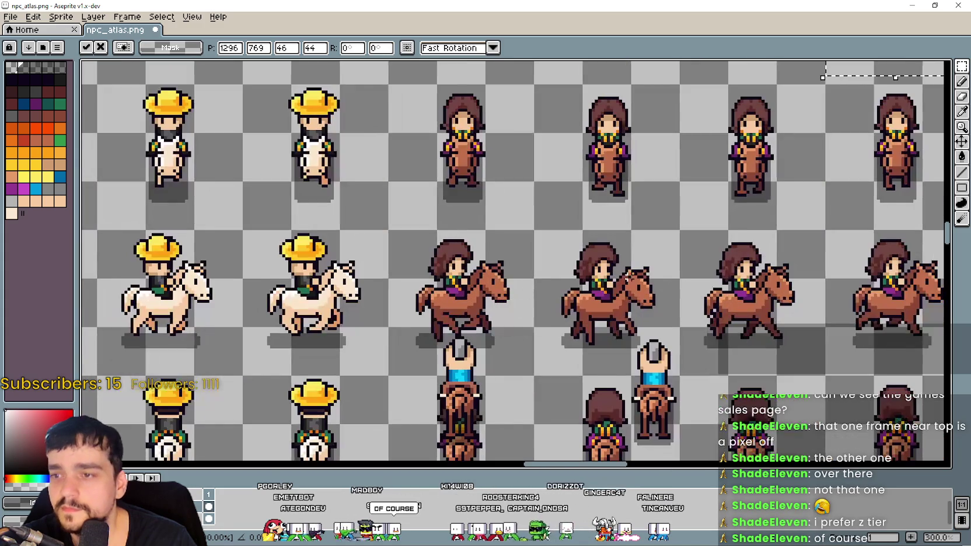
scroll(391, 334, down, 1)
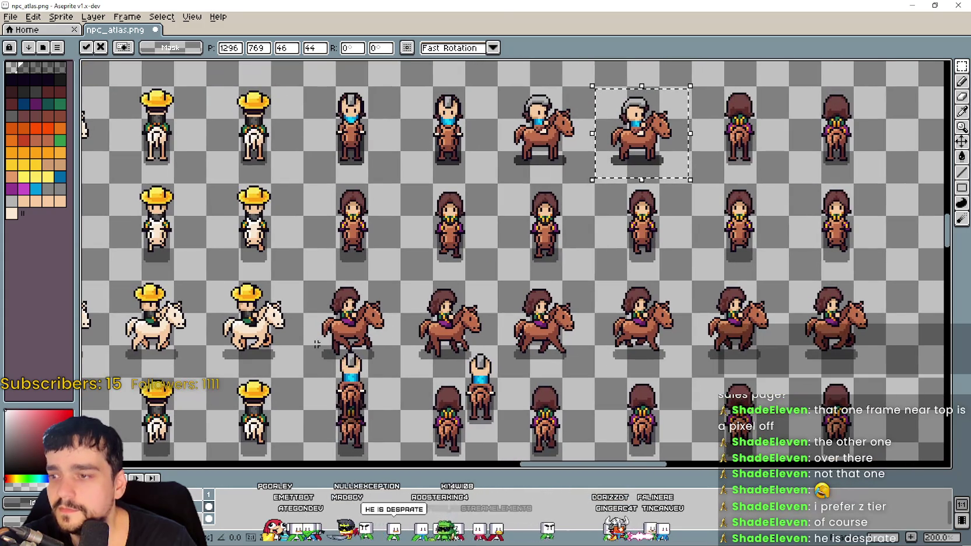
mouse_move(317, 344)
mouse_down()
mouse_move(397, 435)
mouse_move(398, 459)
mouse_up()
mouse_move(367, 409)
mouse_down()
mouse_move(379, 345)
mouse_move(763, 170)
mouse_move(722, 124)
mouse_move(731, 134)
mouse_move(716, 151)
mouse_up()
scroll(765, 168, up, 2)
scroll(715, 152, down, 3)
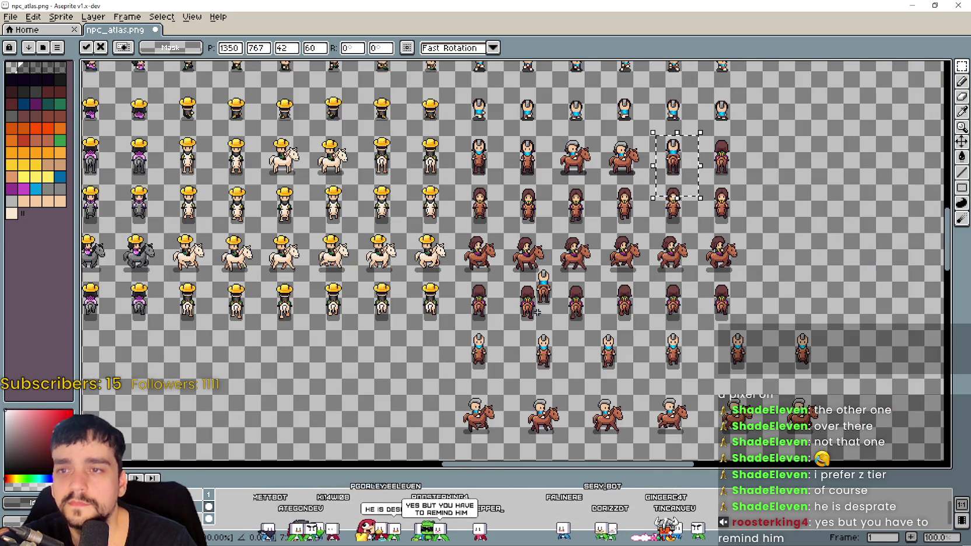
scroll(537, 313, up, 2)
Move the blue-scarfed sprite up to the top-right area and nudge it into place
drag(508, 217, 616, 321)
mouse_move(572, 263)
mouse_down()
mouse_move(442, 360)
mouse_move(405, 413)
mouse_move(769, 162)
mouse_up()
scroll(769, 163, up, 2)
drag(743, 221, 742, 189)
scroll(740, 189, down, 3)
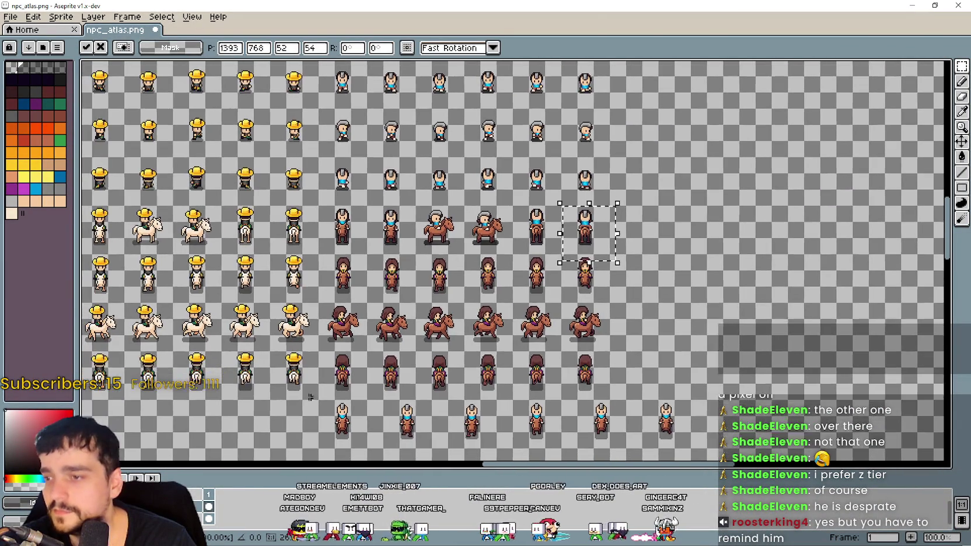
drag(615, 239, 628, 195)
Move the row 7 sprite up into row 4 and a bottom-row knight beside the top-row rider
drag(329, 404, 384, 347)
mouse_move(357, 379)
mouse_down()
mouse_move(364, 249)
mouse_move(357, 271)
mouse_move(383, 225)
mouse_up()
scroll(364, 249, up, 3)
scroll(380, 228, down, 1)
scroll(400, 264, down, 2)
drag(390, 422, 472, 344)
drag(432, 373, 385, 87)
Slot two knights onto the brown-haired figures' rows, nudging each a few pixels to align
scroll(374, 110, up, 1)
mouse_move(428, 249)
mouse_down()
mouse_move(462, 236)
mouse_move(482, 243)
mouse_up()
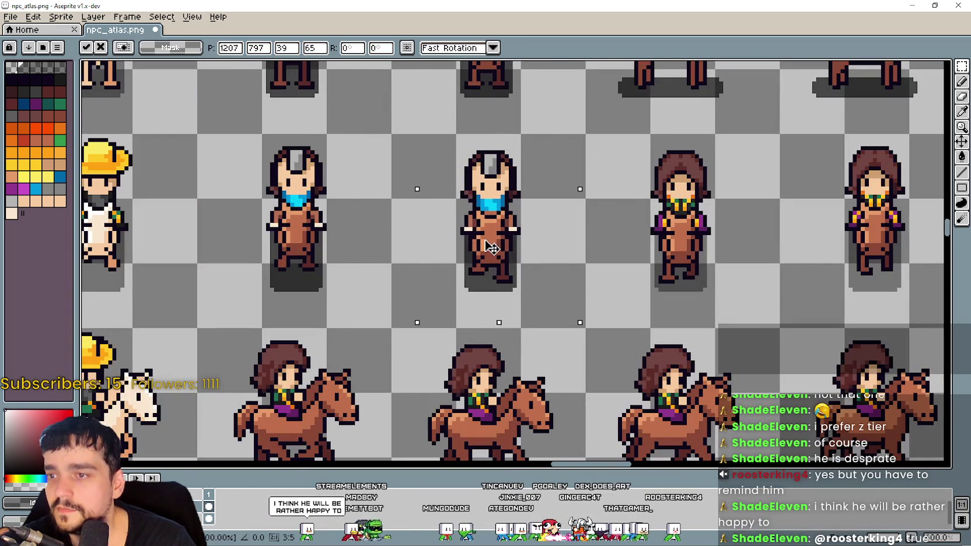
scroll(481, 243, down, 2)
mouse_move(545, 410)
mouse_down()
mouse_move(594, 351)
mouse_move(569, 329)
mouse_move(484, 303)
mouse_move(538, 315)
mouse_up()
scroll(563, 350, up, 2)
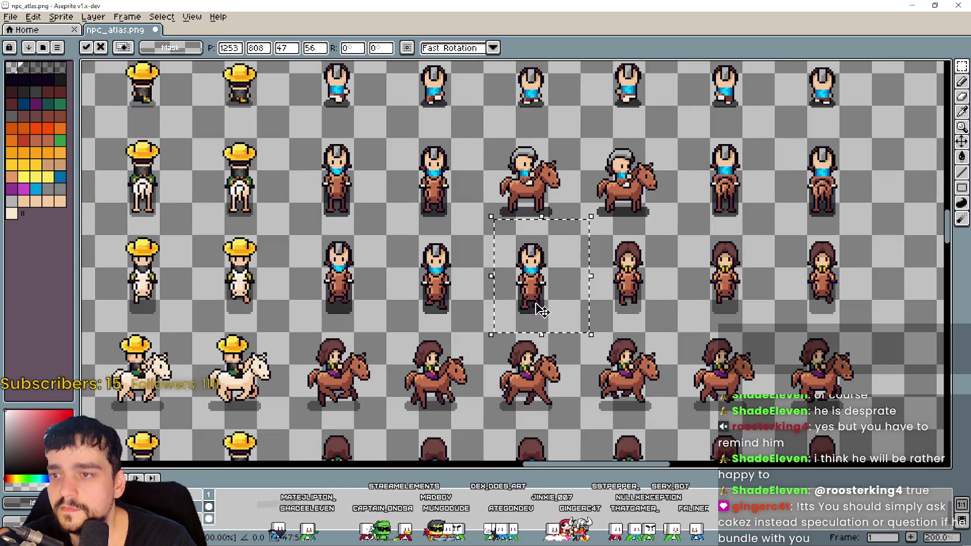
scroll(527, 304, down, 3)
mouse_move(487, 379)
mouse_down()
mouse_move(531, 318)
mouse_move(473, 210)
mouse_up()
scroll(508, 248, up, 3)
drag(512, 244, 498, 246)
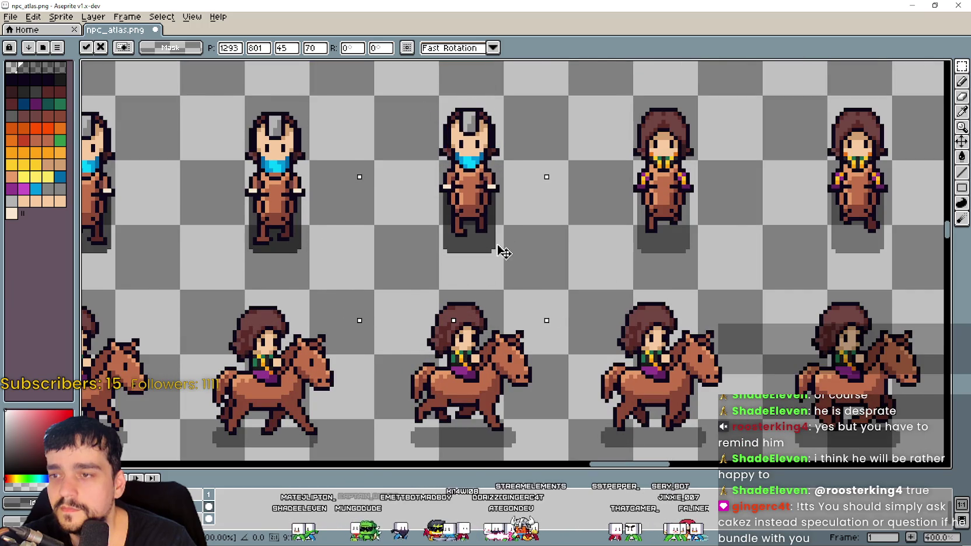
scroll(503, 252, down, 3)
scroll(553, 321, up, 1)
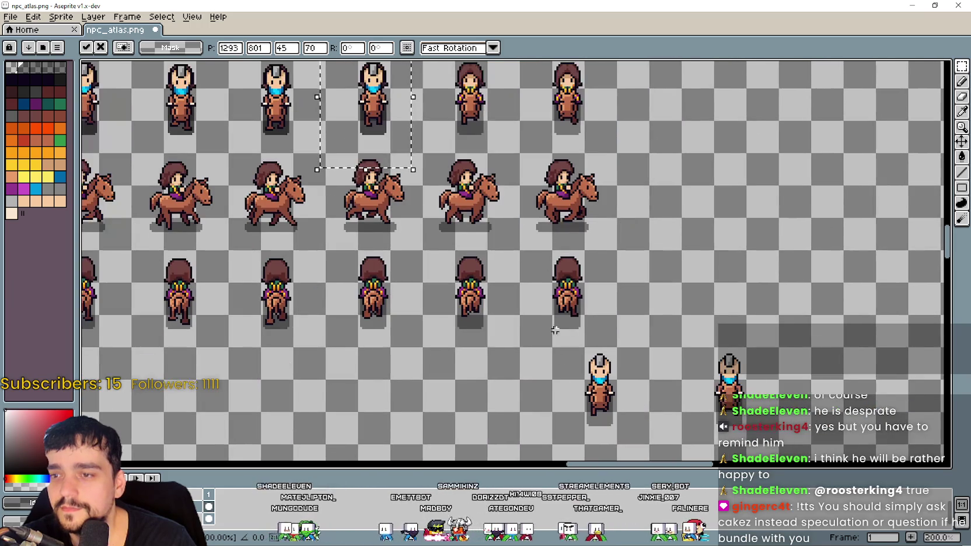
Place another knight beside the top brown-haired rider, shifting it right into the next slot
drag(572, 436, 642, 315)
drag(601, 385, 453, 95)
scroll(494, 229, down, 1)
scroll(495, 230, up, 1)
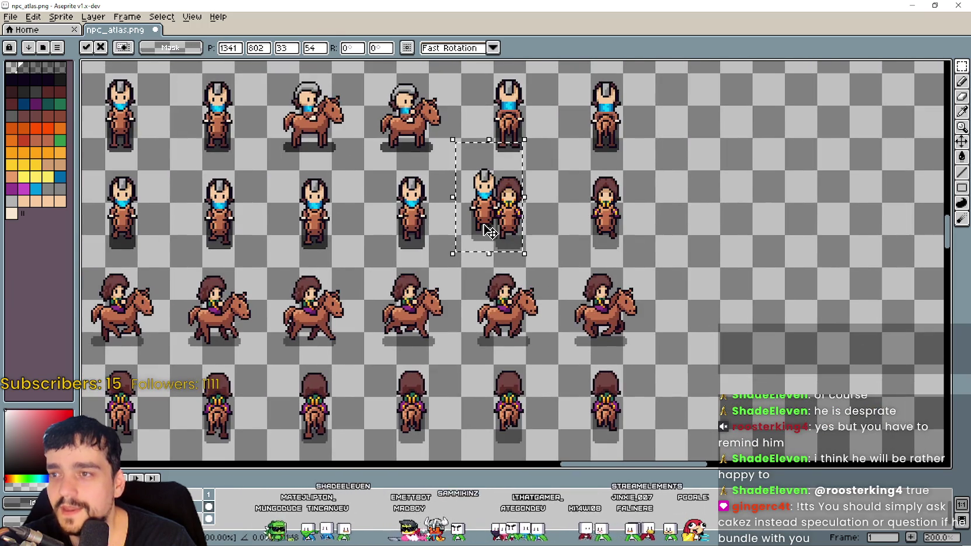
scroll(495, 229, up, 1)
drag(544, 292, 581, 282)
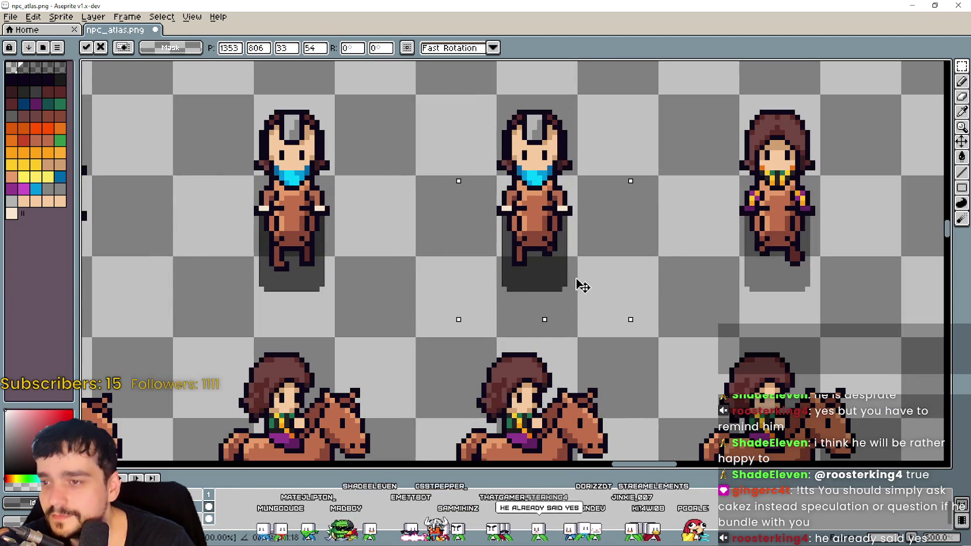
scroll(574, 286, down, 1)
scroll(573, 286, down, 1)
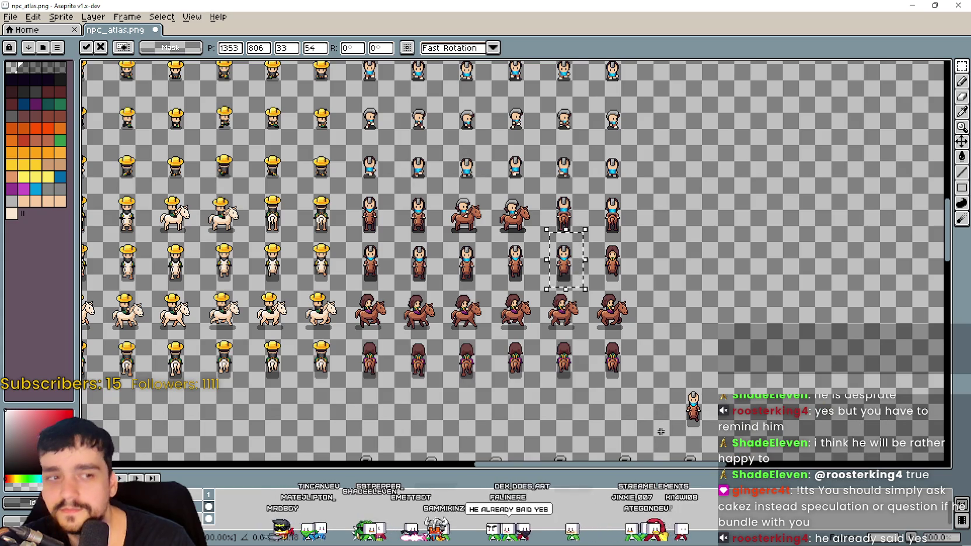
drag(676, 435, 712, 394)
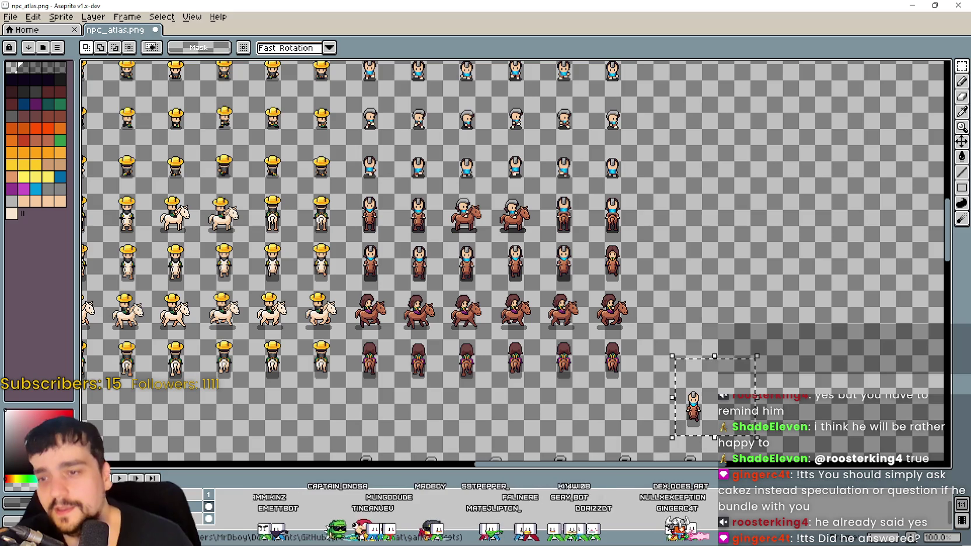
Move the grey rider on the brown horse up into the brown-horse rider row
mouse_move(693, 409)
mouse_down()
mouse_move(607, 245)
mouse_move(670, 264)
mouse_move(676, 304)
mouse_move(674, 282)
mouse_up()
scroll(607, 246, up, 3)
scroll(670, 263, up, 2)
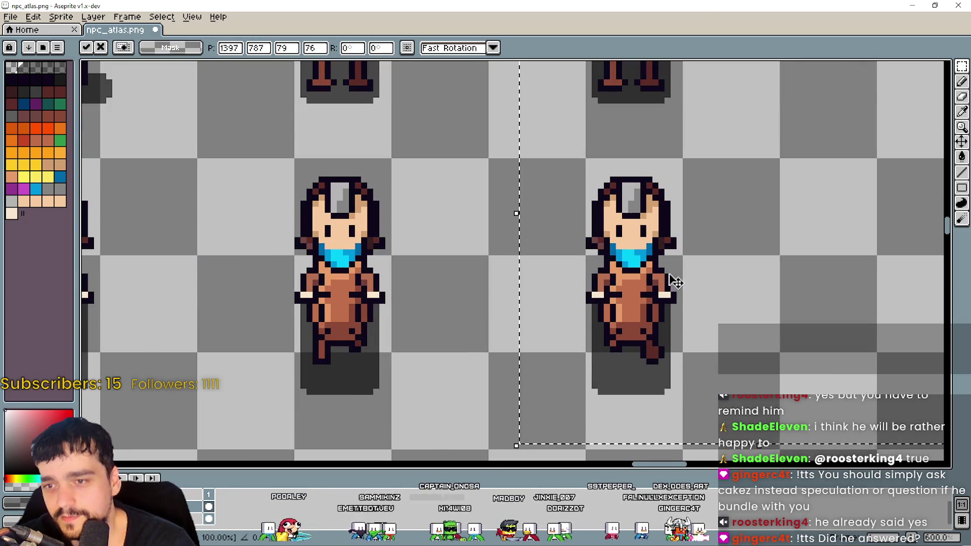
scroll(674, 282, down, 2)
scroll(607, 280, down, 3)
scroll(583, 320, down, 3)
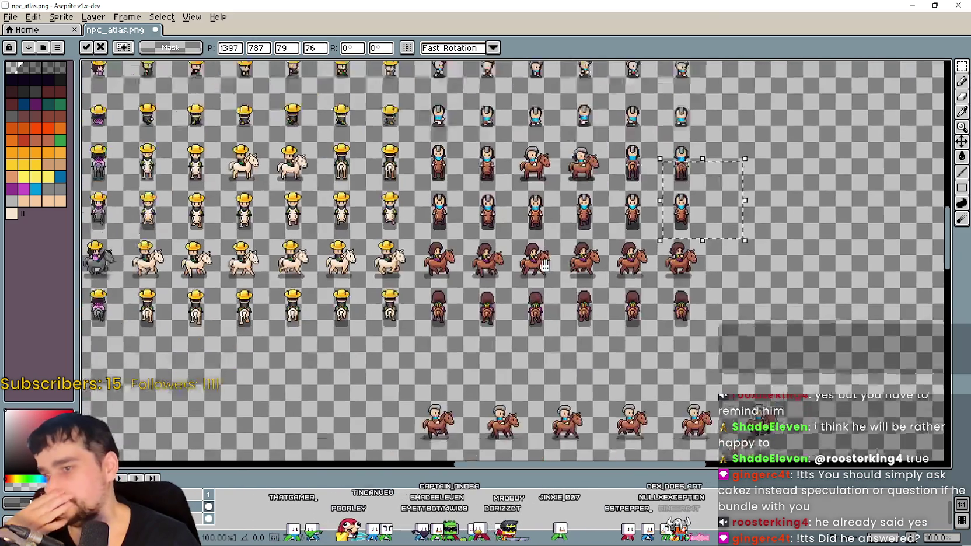
drag(428, 414, 512, 202)
scroll(440, 282, up, 4)
mouse_move(440, 282)
mouse_down()
mouse_move(375, 276)
mouse_move(392, 276)
mouse_up()
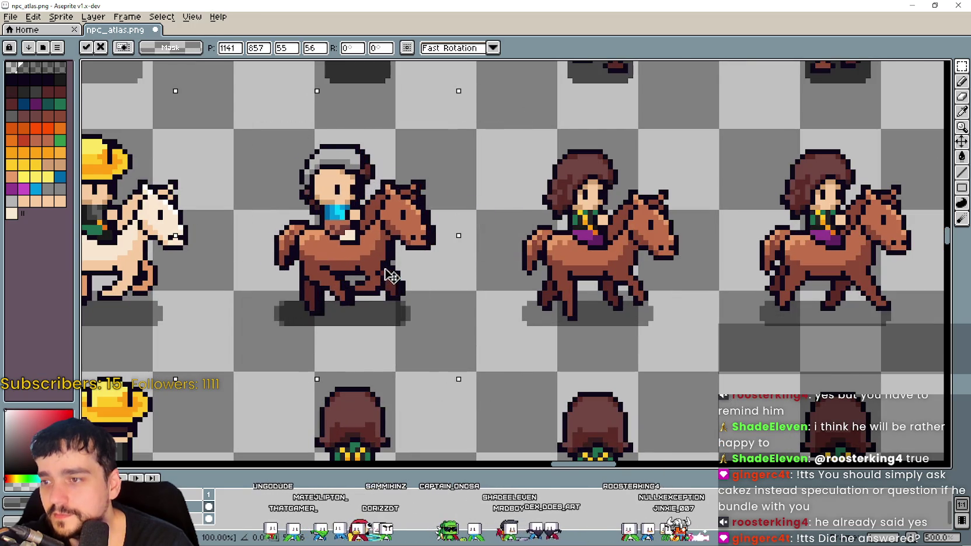
scroll(392, 276, down, 5)
Move a second grey rider from the bottom row into the upper row slot
mouse_move(412, 403)
mouse_down()
mouse_move(444, 365)
mouse_move(434, 234)
mouse_move(386, 271)
mouse_move(386, 258)
mouse_up()
scroll(434, 234, up, 4)
scroll(393, 256, down, 1)
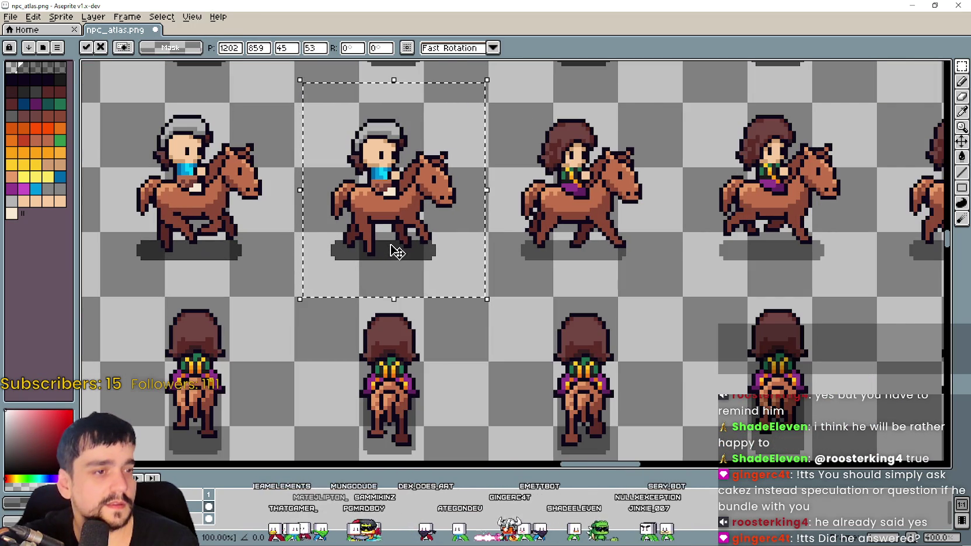
drag(586, 278, 401, 194)
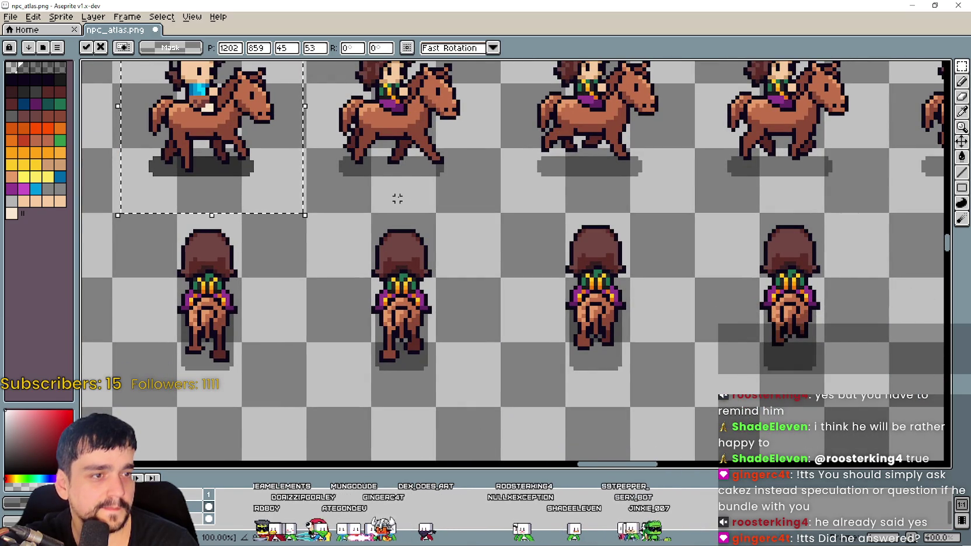
scroll(397, 199, down, 1)
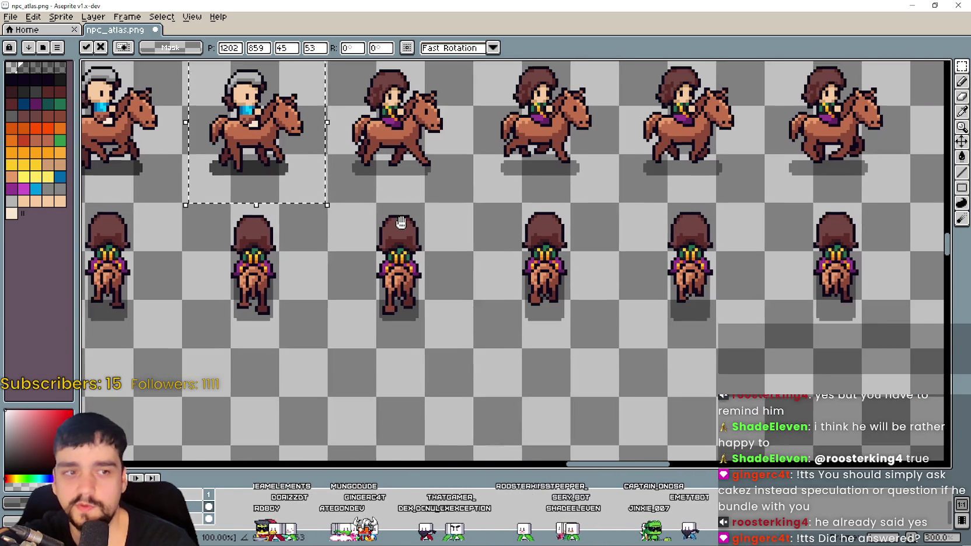
scroll(402, 235, down, 1)
scroll(368, 216, down, 1)
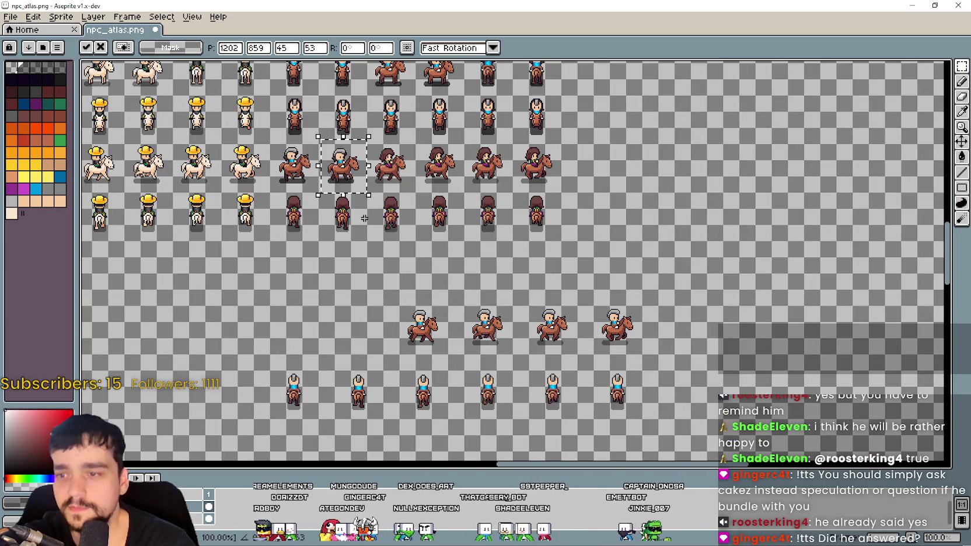
mouse_move(343, 165)
mouse_down()
mouse_move(415, 324)
mouse_move(356, 69)
mouse_move(449, 350)
mouse_move(426, 222)
mouse_move(432, 197)
mouse_up()
scroll(411, 308, up, 3)
scroll(410, 308, up, 1)
scroll(450, 350, down, 1)
scroll(438, 315, down, 1)
scroll(437, 315, up, 1)
scroll(426, 222, up, 1)
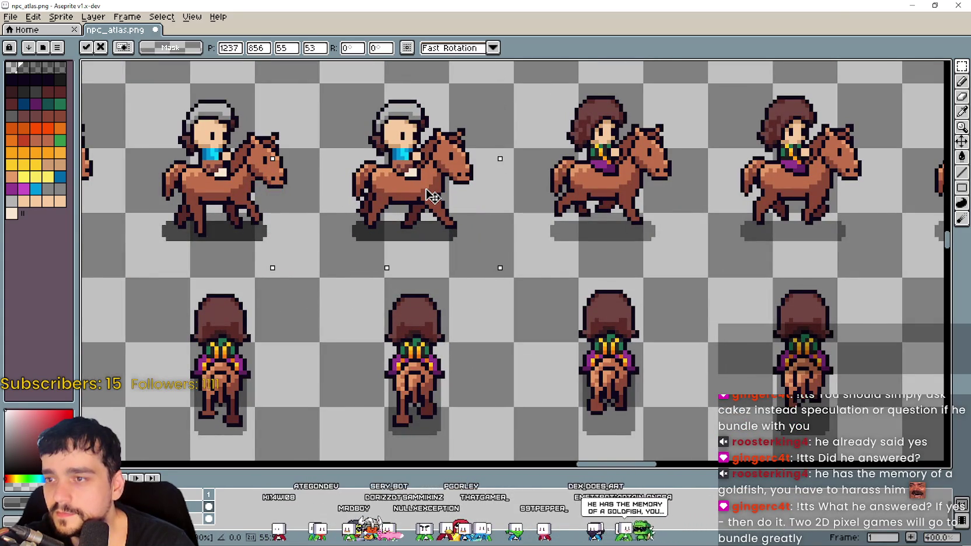
scroll(430, 198, down, 3)
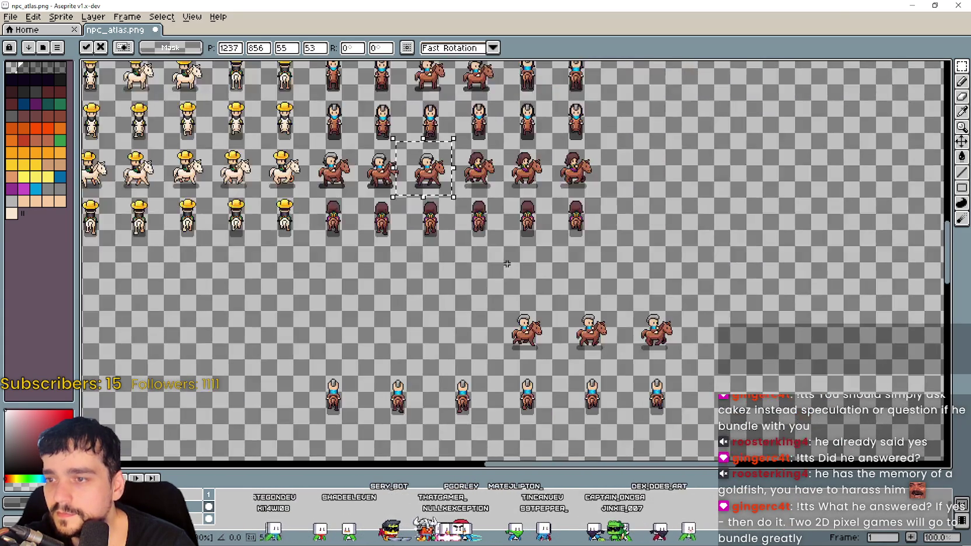
Lift another rider from the lower rows into the gap in row 3
drag(487, 363, 552, 296)
mouse_move(533, 329)
mouse_down()
mouse_move(523, 285)
mouse_move(462, 179)
mouse_move(547, 270)
mouse_move(528, 215)
mouse_move(492, 171)
mouse_up()
scroll(462, 179, up, 2)
scroll(547, 270, up, 1)
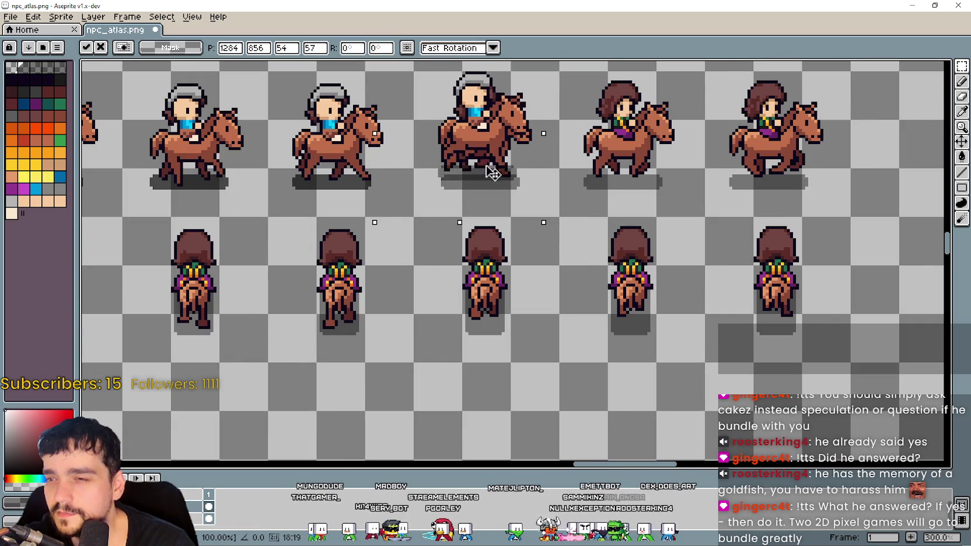
scroll(493, 178, down, 1)
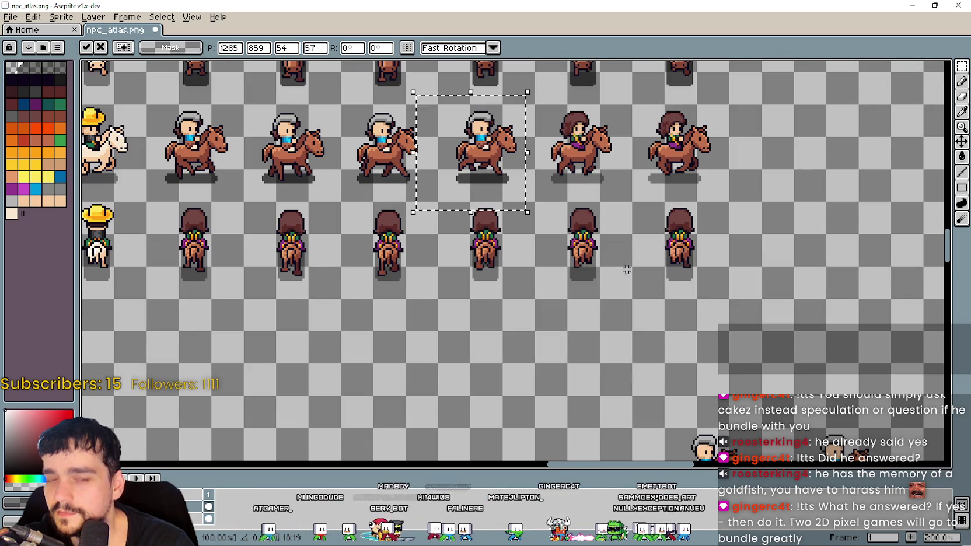
scroll(596, 224, down, 2)
scroll(589, 223, right, 1)
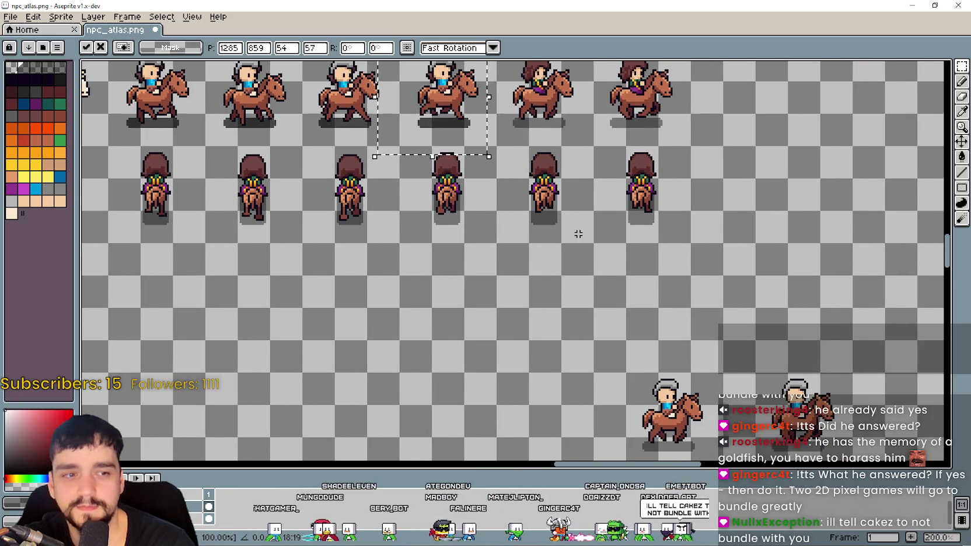
scroll(578, 234, down, 1)
scroll(567, 280, down, 1)
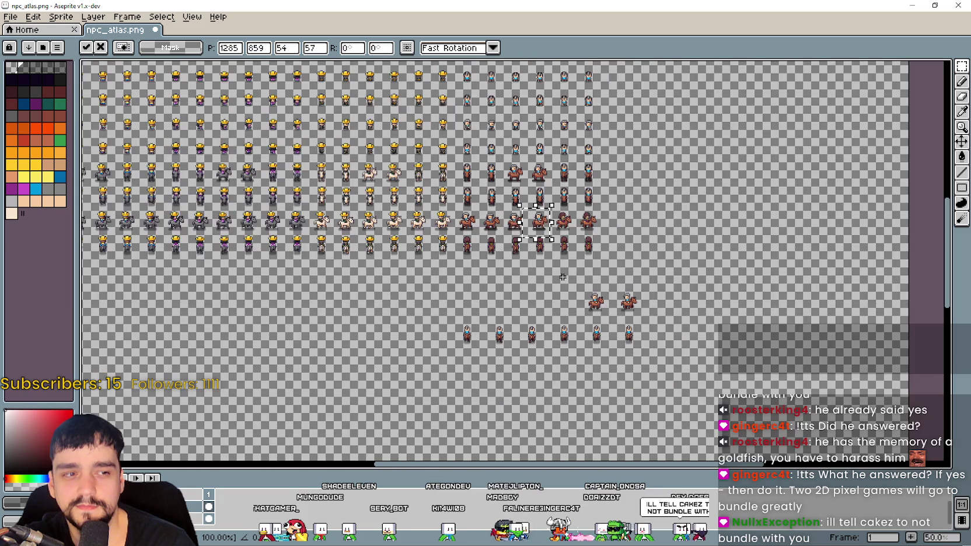
scroll(511, 248, up, 1)
scroll(502, 233, down, 1)
scroll(525, 262, up, 1)
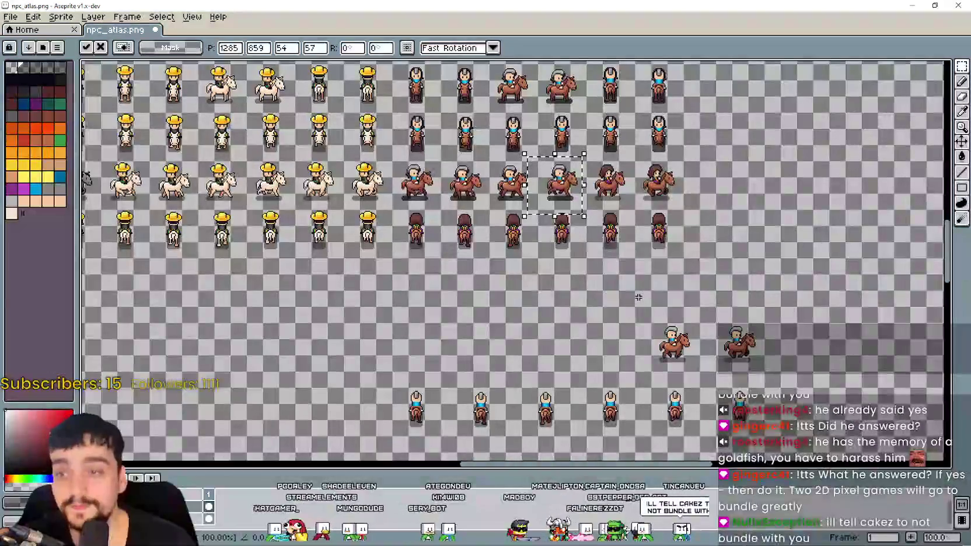
scroll(589, 285, right, 1)
Cancel a misplaced rider move and reposition that sprite near the row 2 slot
mouse_move(624, 373)
mouse_down()
mouse_move(633, 344)
mouse_move(627, 213)
mouse_move(499, 162)
mouse_up()
scroll(611, 210, up, 3)
scroll(491, 161, down, 3)
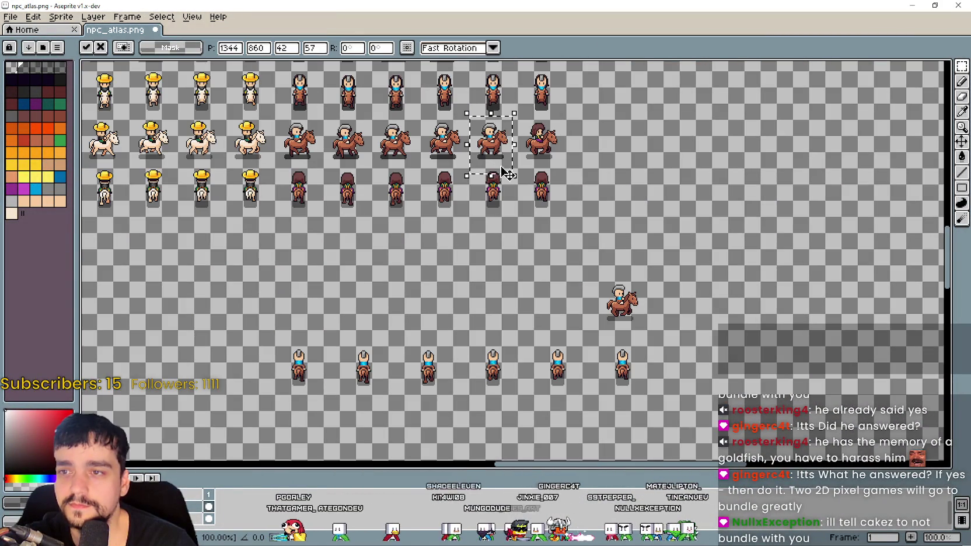
key(Escape)
mouse_move(613, 310)
mouse_down()
mouse_move(562, 140)
mouse_move(496, 210)
mouse_up()
scroll(562, 140, up, 3)
scroll(506, 226, down, 3)
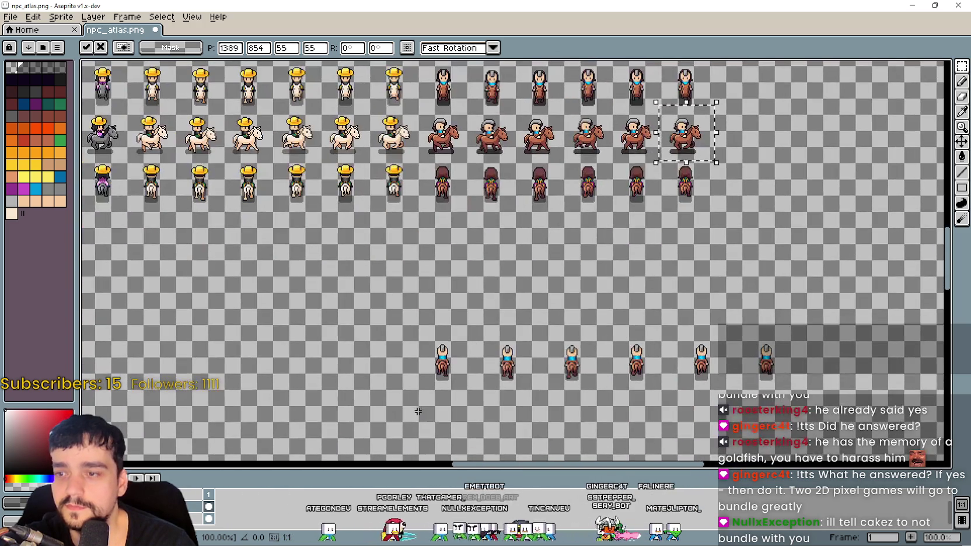
Place a bottom-row back-view rider into the rider row and commit it
mouse_move(417, 411)
mouse_down()
mouse_move(449, 339)
mouse_move(433, 184)
mouse_move(476, 281)
mouse_move(538, 314)
mouse_up()
scroll(433, 184, up, 4)
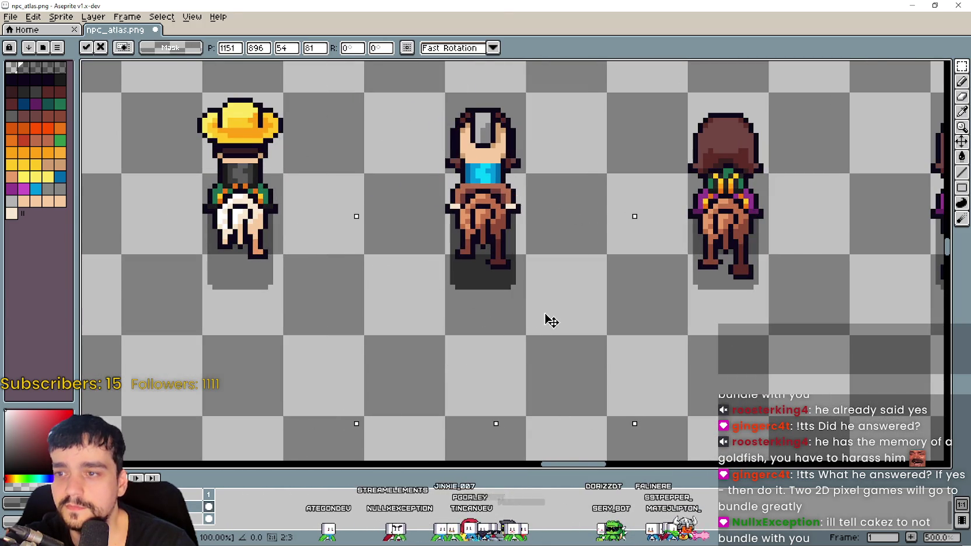
scroll(542, 316, down, 4)
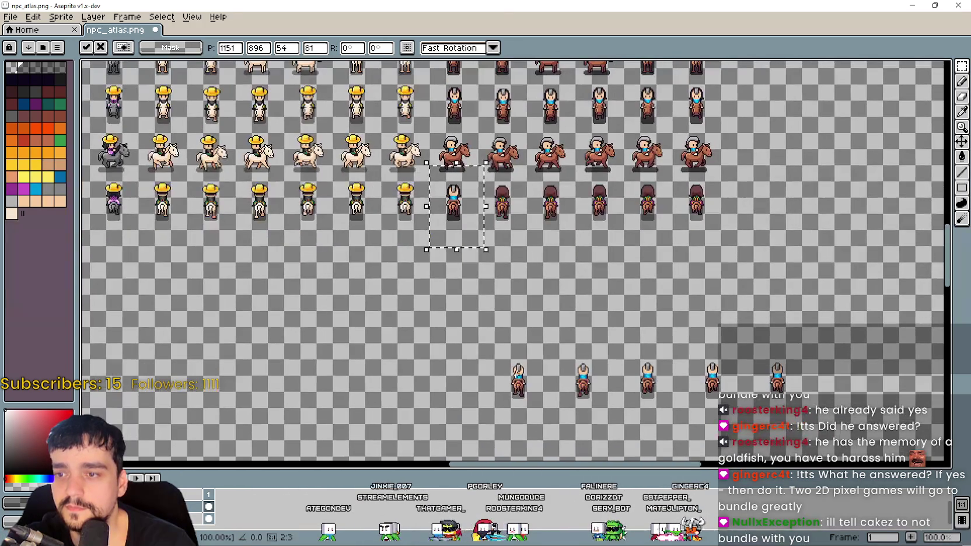
mouse_move(505, 341)
mouse_down()
mouse_move(540, 400)
mouse_move(503, 210)
mouse_up()
scroll(521, 275, up, 2)
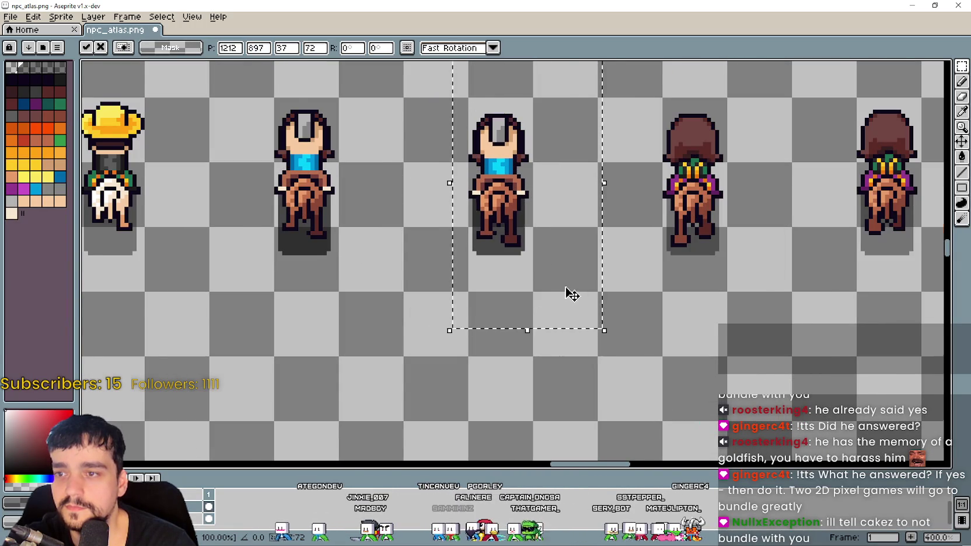
scroll(573, 294, down, 3)
scroll(532, 292, up, 1)
key(Return)
Slot the next back-view rider into its place in the row and commit it
scroll(532, 293, up, 3)
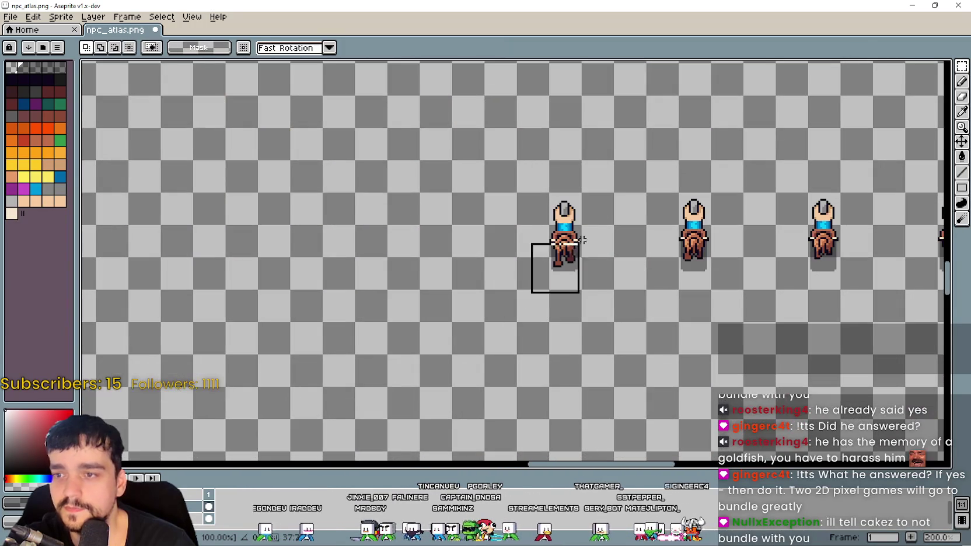
scroll(572, 326, up, 2)
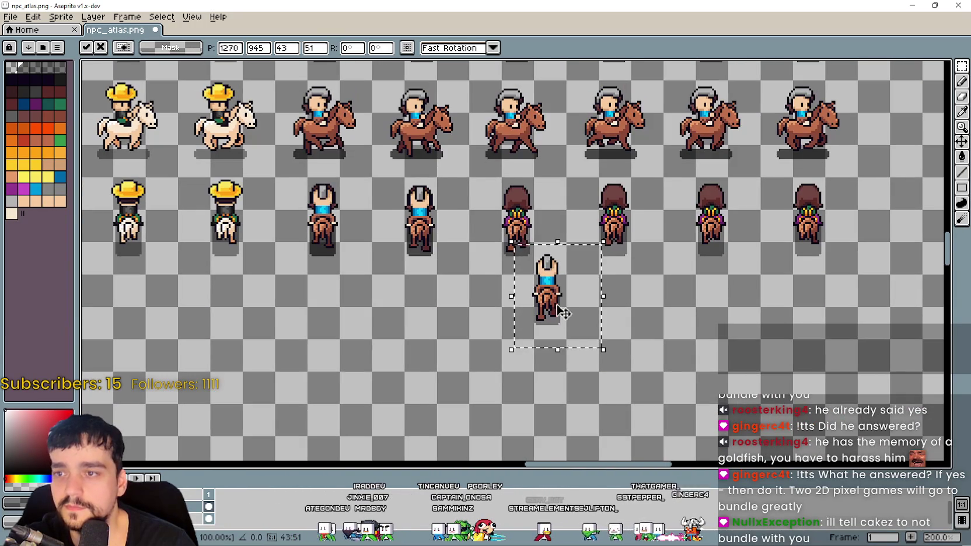
scroll(530, 242, up, 3)
scroll(542, 309, down, 5)
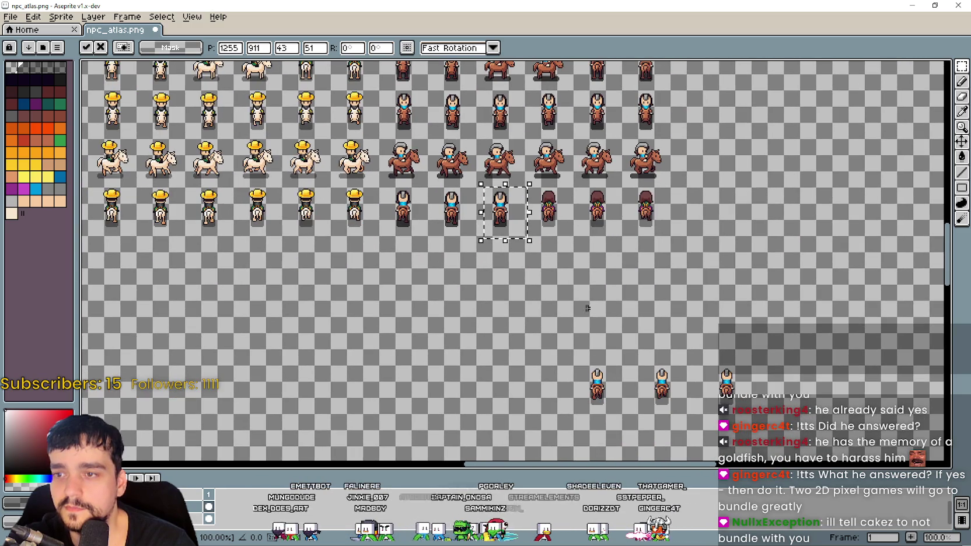
key(Return)
mouse_move(607, 375)
mouse_down()
mouse_move(567, 206)
mouse_move(488, 314)
mouse_move(496, 374)
mouse_up()
scroll(598, 353, up, 3)
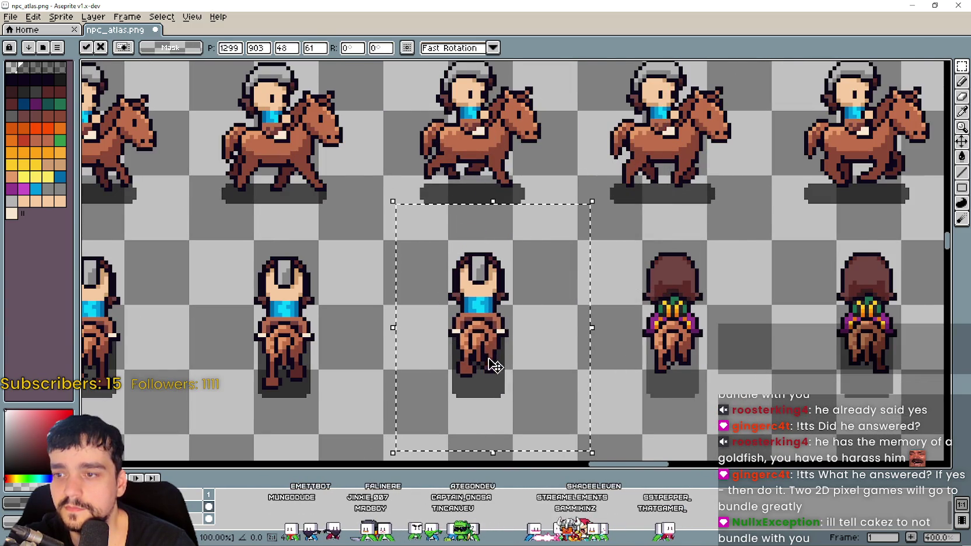
scroll(496, 370, down, 3)
key(Return)
Align another rider, then float the last rider up into the row at 1376, 893
mouse_move(532, 356)
mouse_down()
mouse_move(592, 350)
mouse_move(448, 169)
mouse_move(559, 330)
mouse_move(588, 335)
mouse_up()
scroll(592, 350, up, 4)
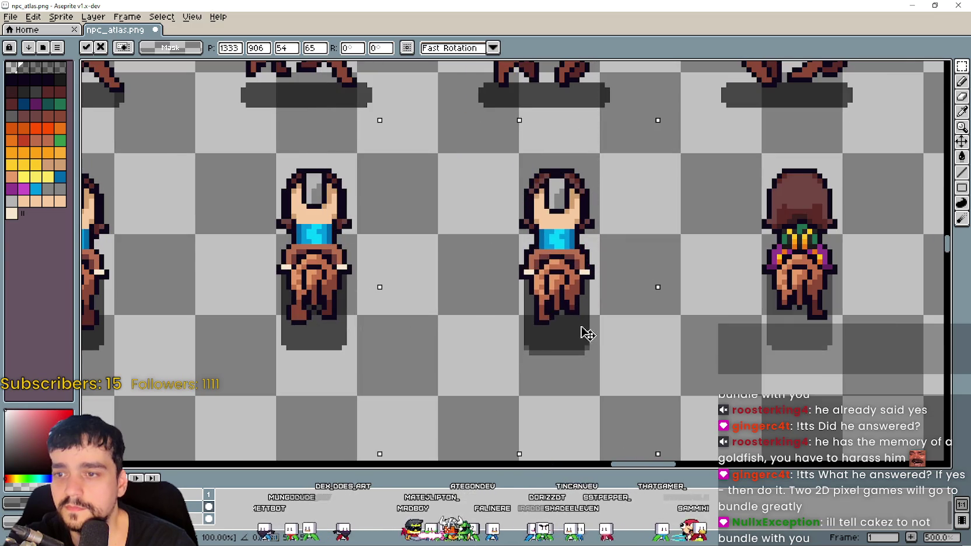
scroll(588, 335, down, 4)
key(Return)
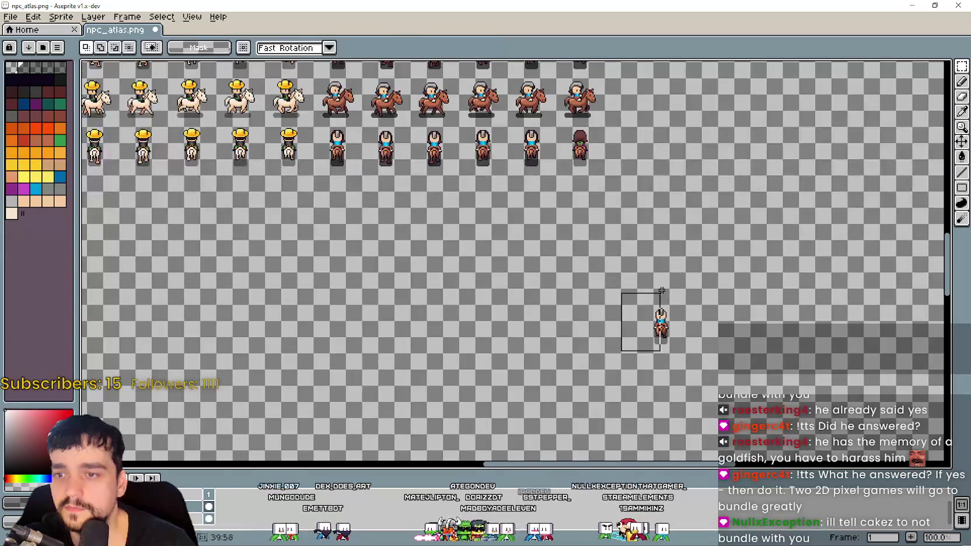
scroll(636, 286, up, 3)
mouse_move(679, 324)
mouse_down()
mouse_move(636, 286)
mouse_move(589, 268)
mouse_move(612, 304)
mouse_up()
scroll(612, 304, down, 5)
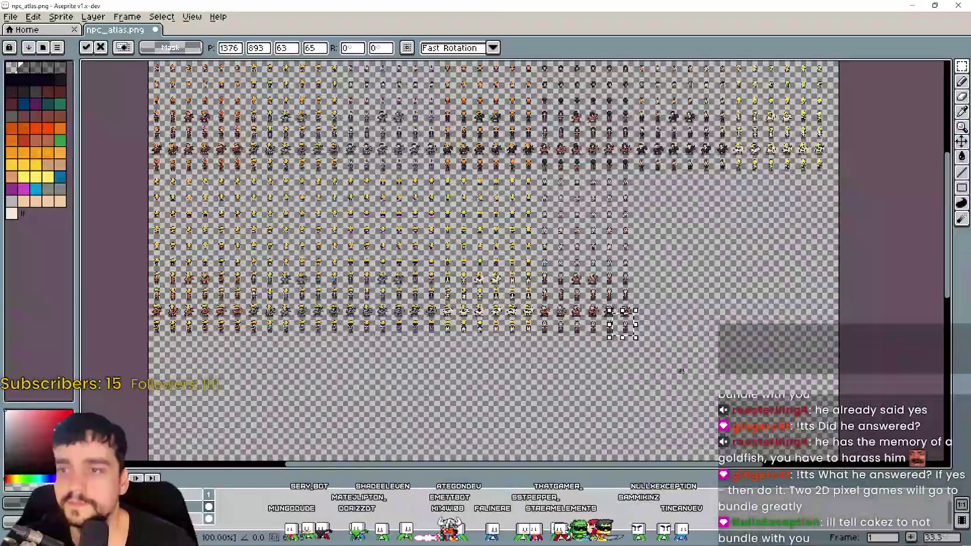
Commit the last rider and drag the brown-haired, green-shirted NPC block toward its columns
key(Return)
scroll(562, 242, up, 3)
scroll(490, 100, down, 1)
scroll(485, 117, down, 5)
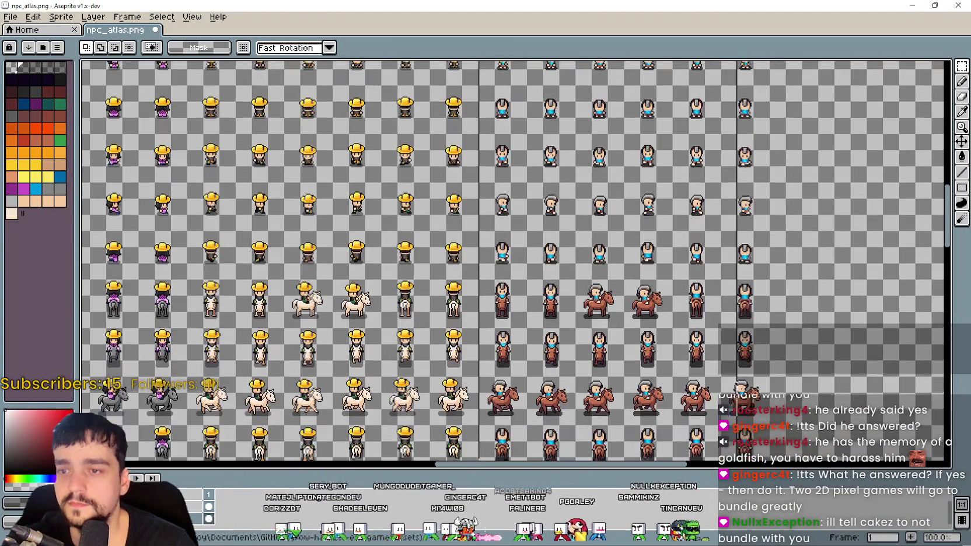
scroll(671, 292, up, 2)
scroll(671, 292, right, 1)
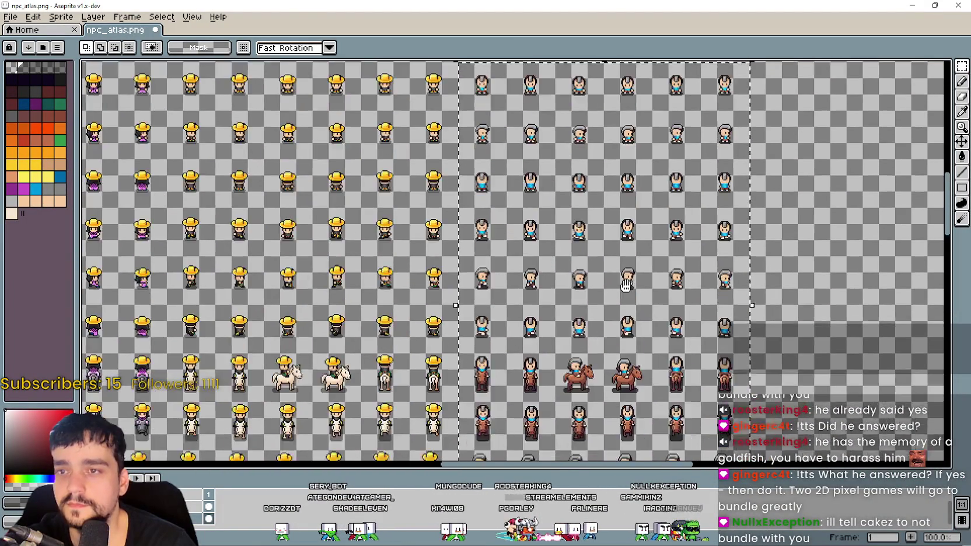
scroll(582, 128, up, 2)
mouse_move(582, 127)
mouse_down()
mouse_move(806, 274)
mouse_move(765, 282)
mouse_move(828, 271)
mouse_move(813, 267)
mouse_move(801, 277)
mouse_move(798, 269)
mouse_move(817, 280)
mouse_up()
scroll(664, 257, right, 2)
Nudge the brown-haired block right and down into grid alignment and commit it
mouse_move(664, 256)
mouse_down()
mouse_move(715, 288)
mouse_move(670, 245)
mouse_move(675, 253)
mouse_move(559, 242)
mouse_move(517, 225)
mouse_up()
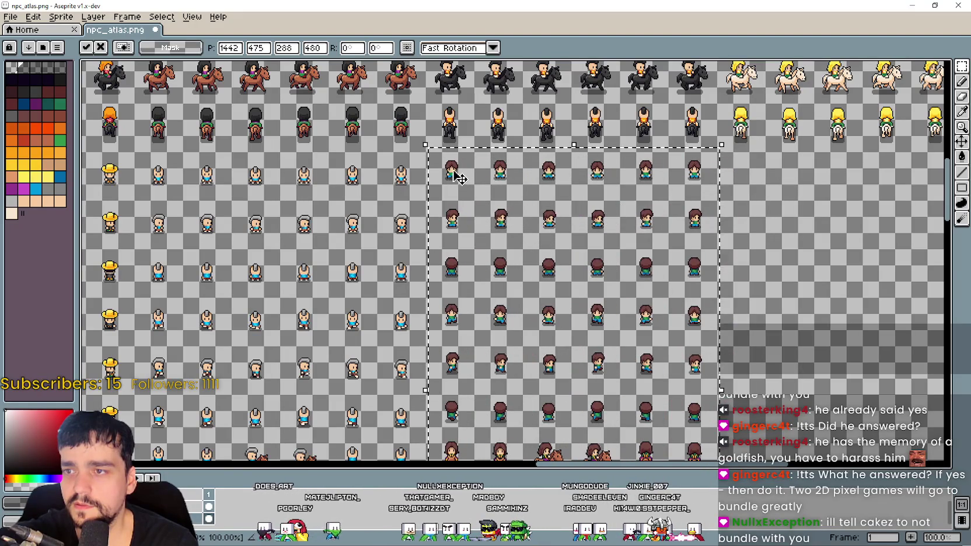
drag(459, 179, 459, 185)
scroll(447, 176, up, 3)
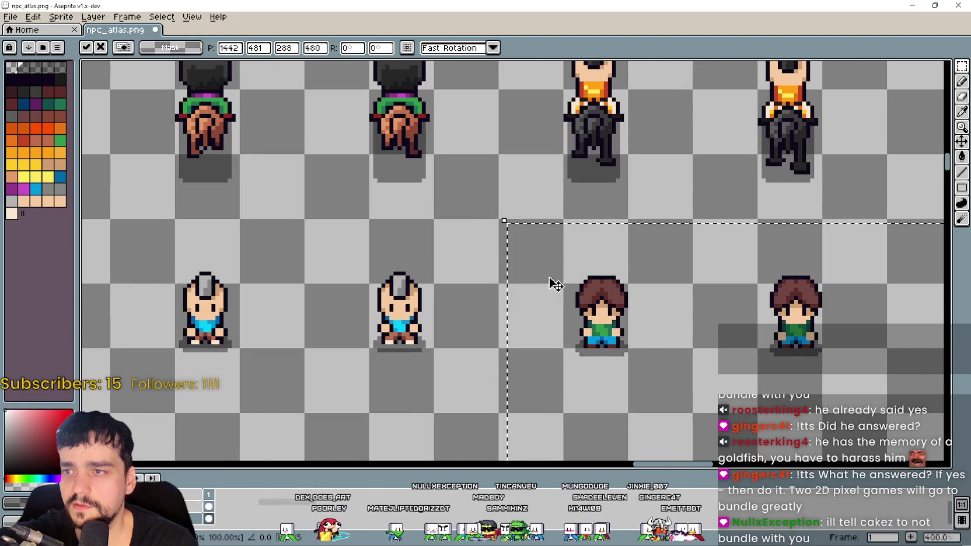
drag(549, 272, 527, 256)
scroll(527, 255, up, 1)
scroll(523, 245, down, 3)
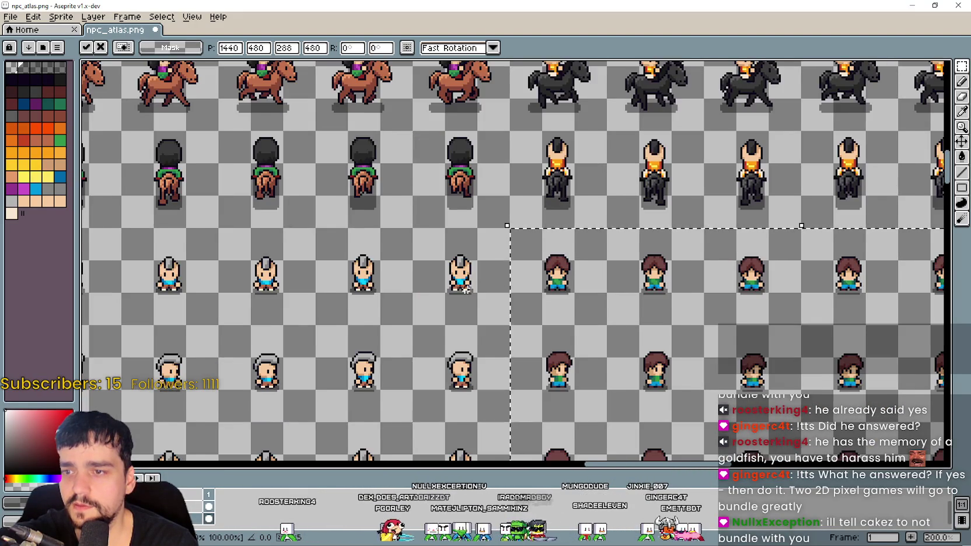
scroll(502, 246, up, 1)
scroll(513, 270, up, 6)
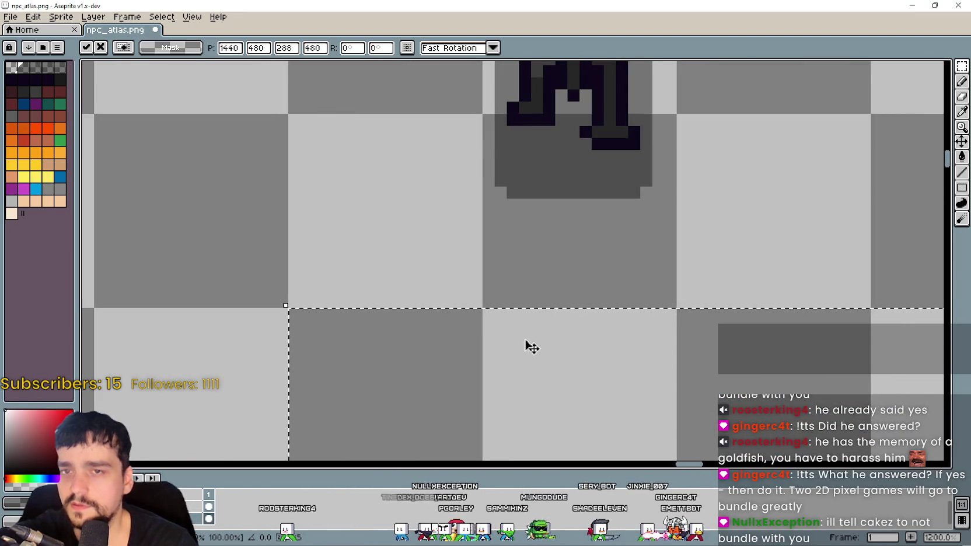
scroll(527, 349, down, 7)
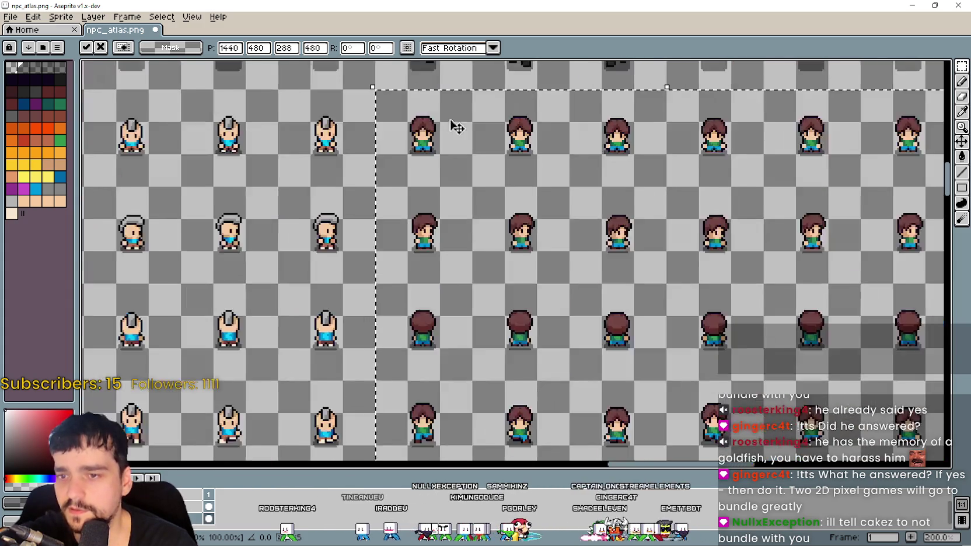
scroll(502, 238, down, 2)
scroll(409, 222, up, 1)
scroll(332, 203, up, 1)
key(Return)
scroll(326, 390, down, 1)
scroll(325, 389, up, 1)
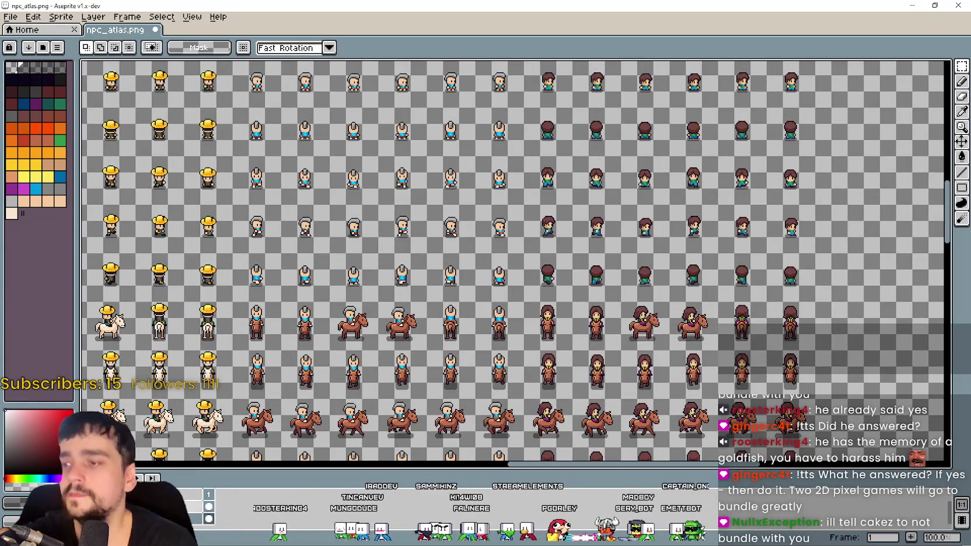
scroll(467, 234, up, 2)
scroll(706, 238, right, 2)
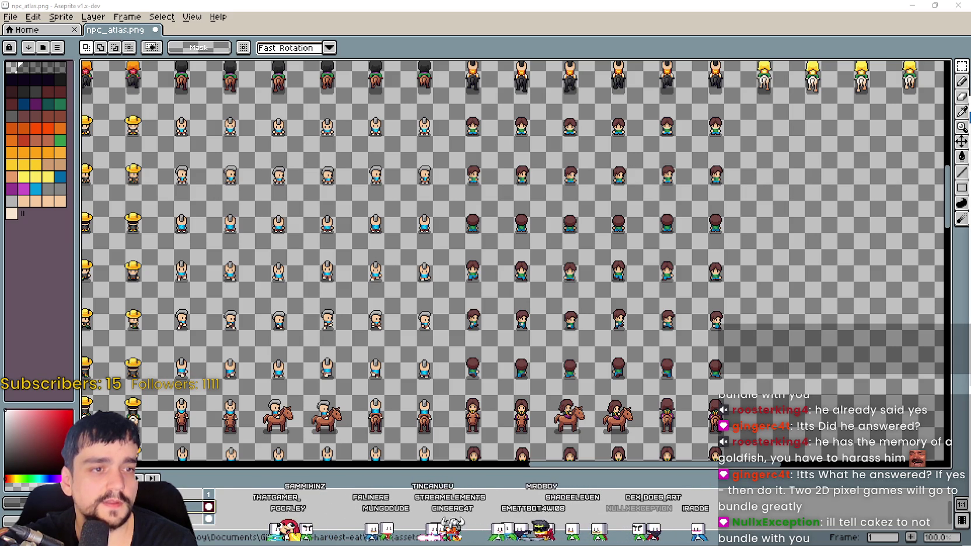
Save the reorganized npc_atlas.png with Ctrl+S
scroll(512, 194, down, 2)
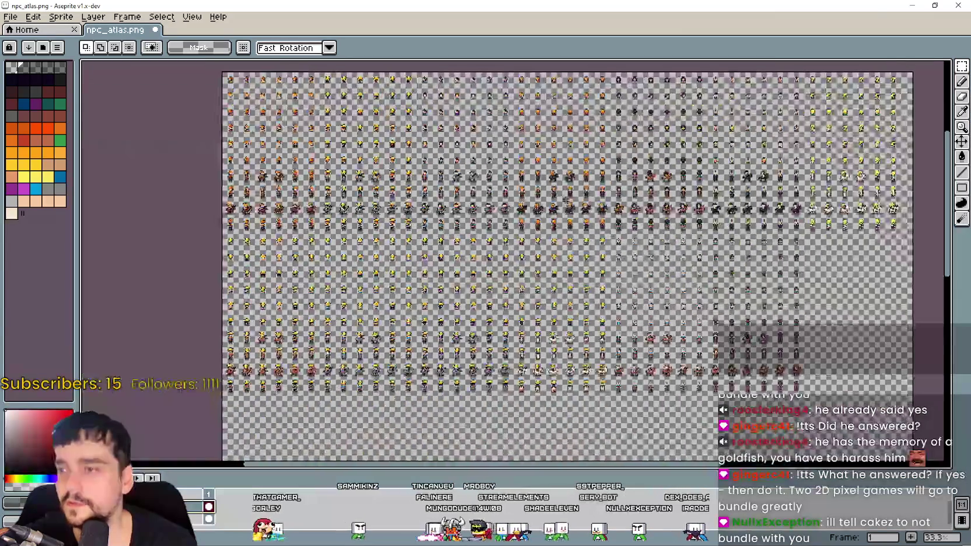
key(ctrl+s)
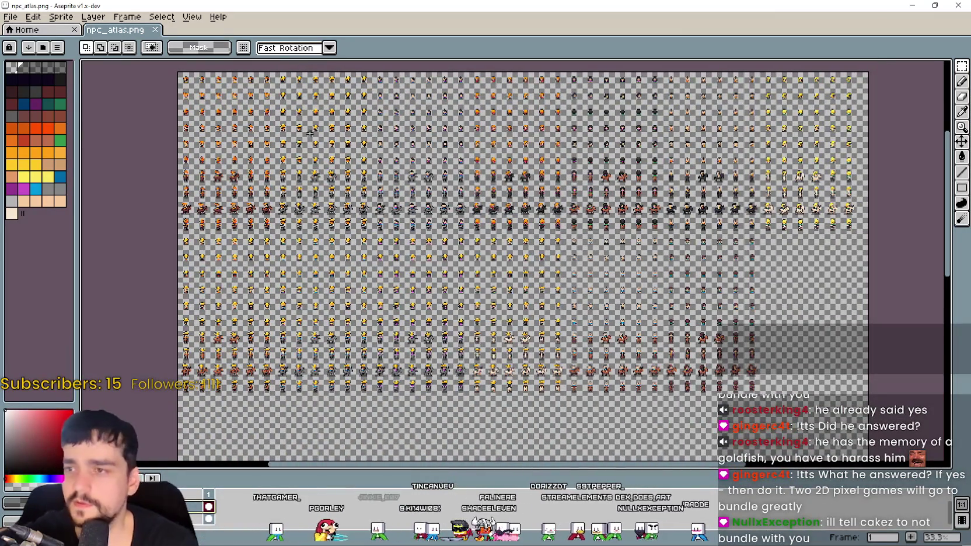
scroll(545, 232, down, 1)
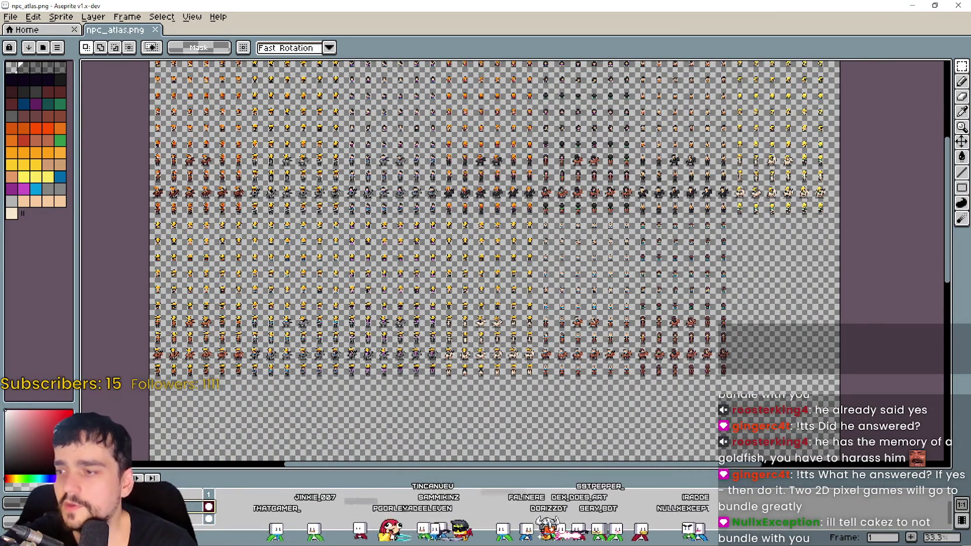
scroll(554, 284, up, 2)
key(ctrl+s)
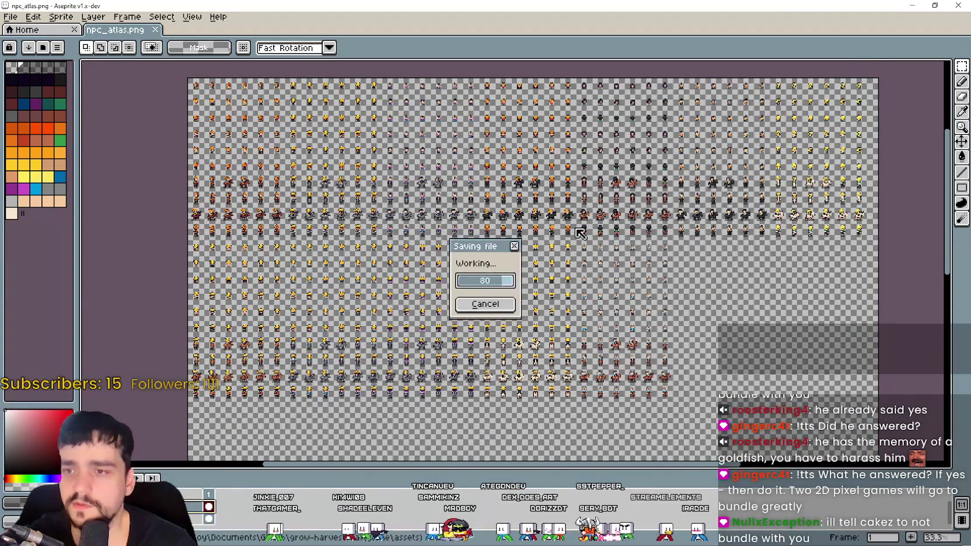
Minimize Aseprite so the running Godot village game shows again
scroll(397, 163, up, 2)
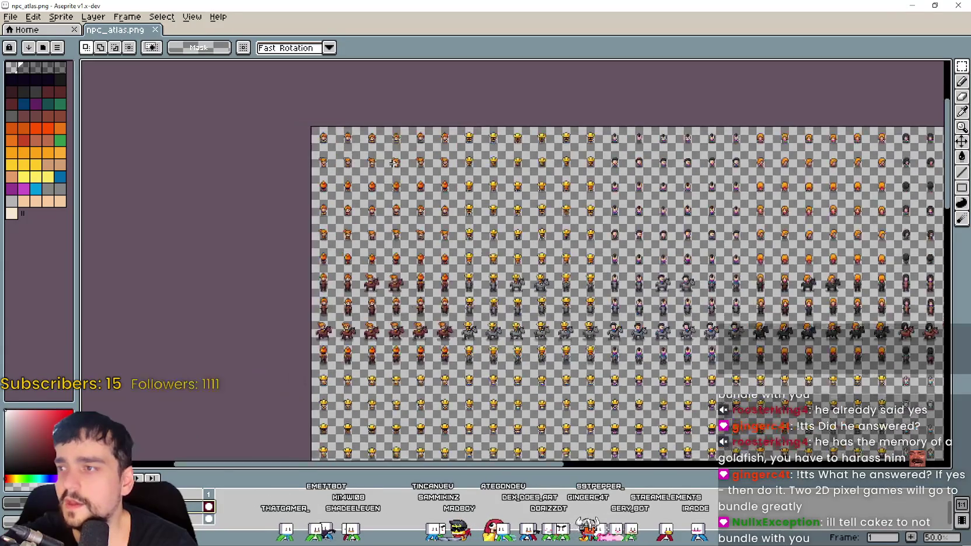
scroll(615, 231, right, 5)
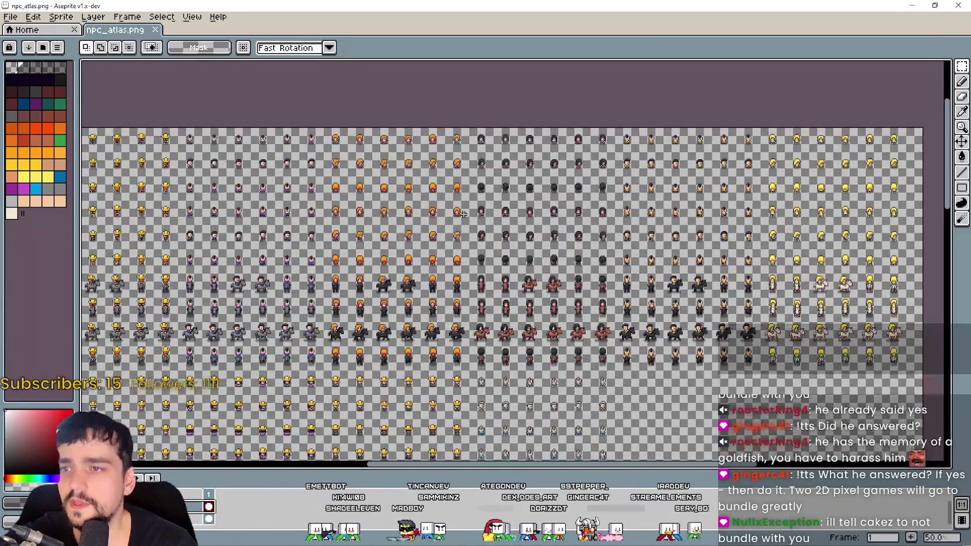
scroll(810, 211, down, 5)
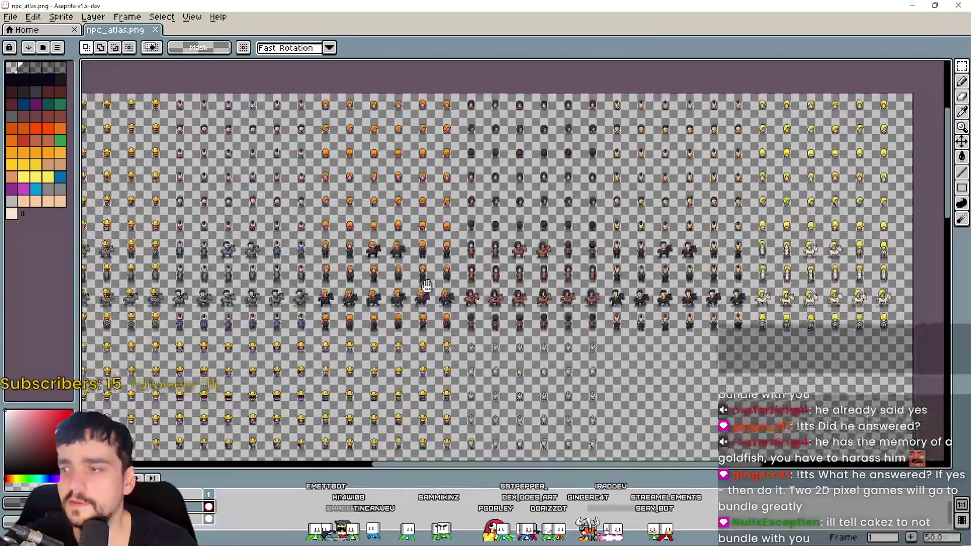
scroll(294, 222, left, 5)
scroll(295, 222, down, 2)
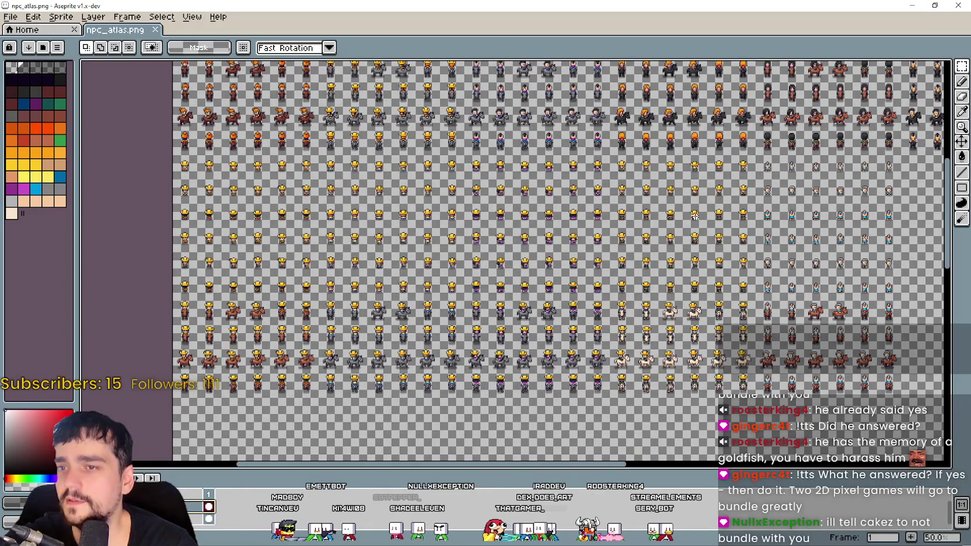
scroll(894, 233, right, 2)
click(913, 5)
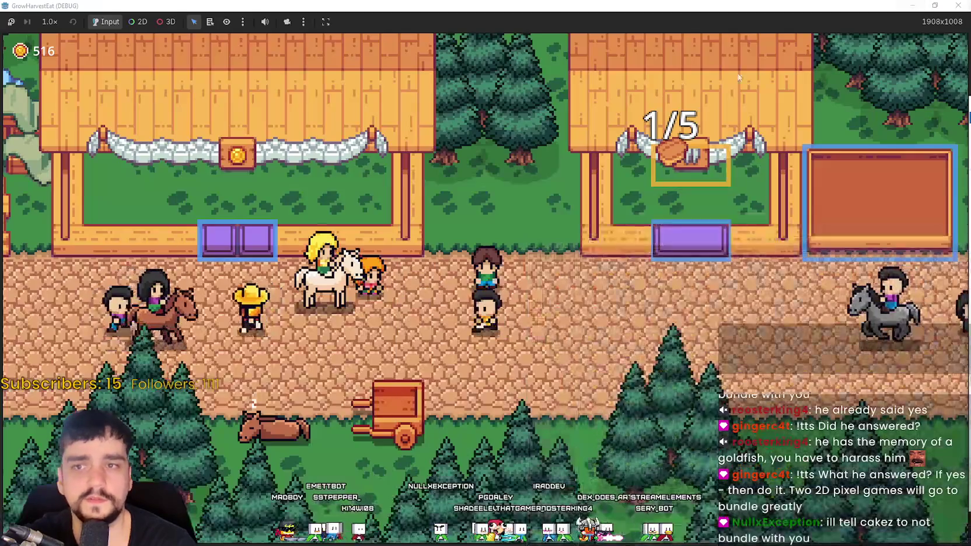
Restart the project, start a new game, and maximize the debug window
click(757, 22)
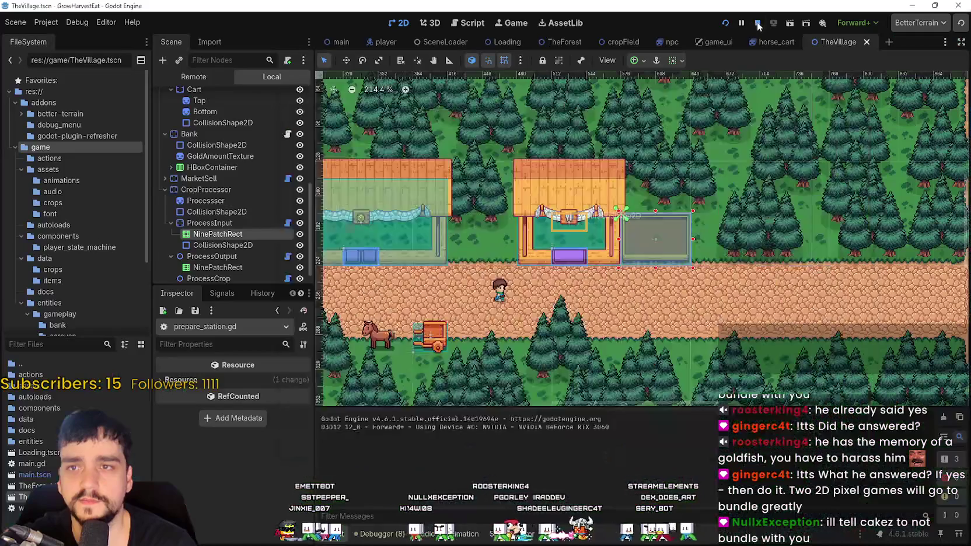
scroll(745, 109, right, 2)
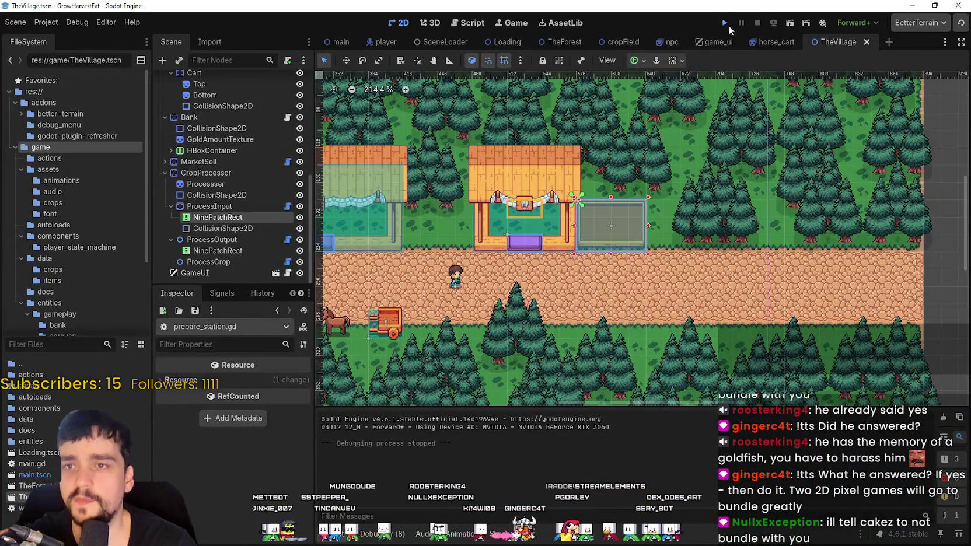
click(726, 24)
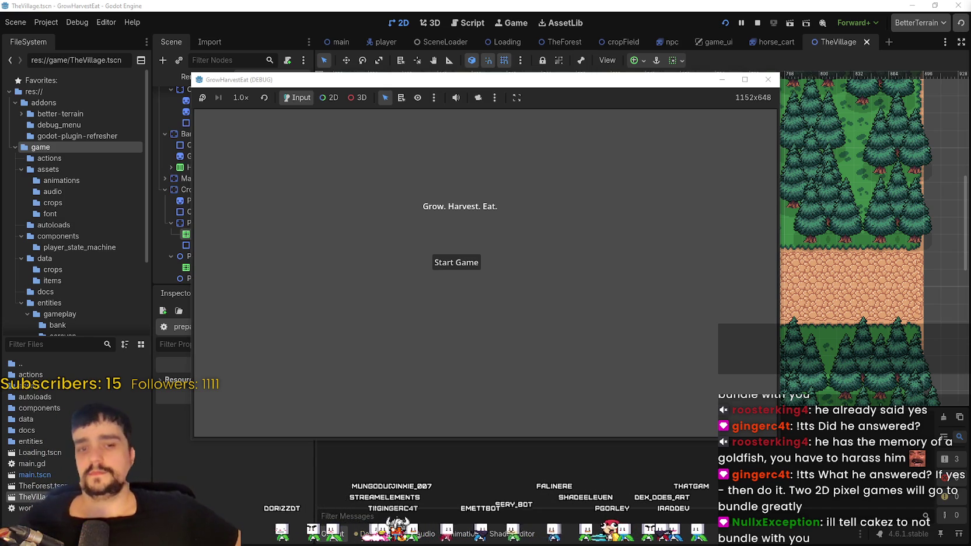
click(454, 263)
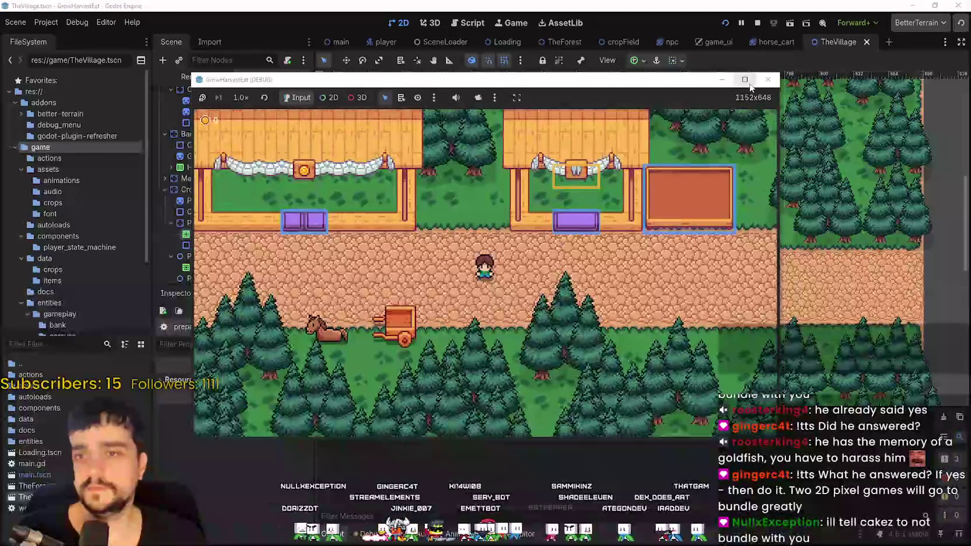
click(750, 85)
Walk along the road at 4.0× game speed to watch the horse riders
key(a)
key(d)
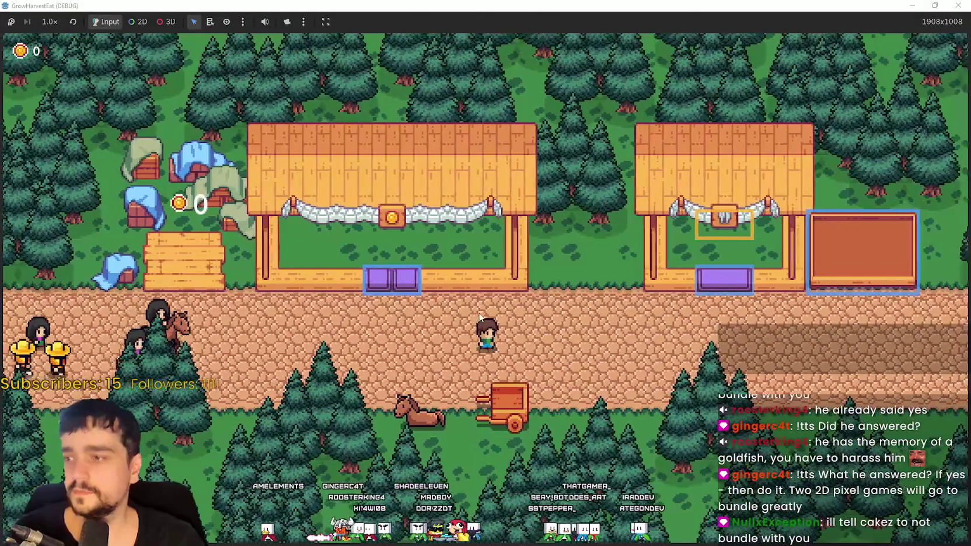
click(49, 22)
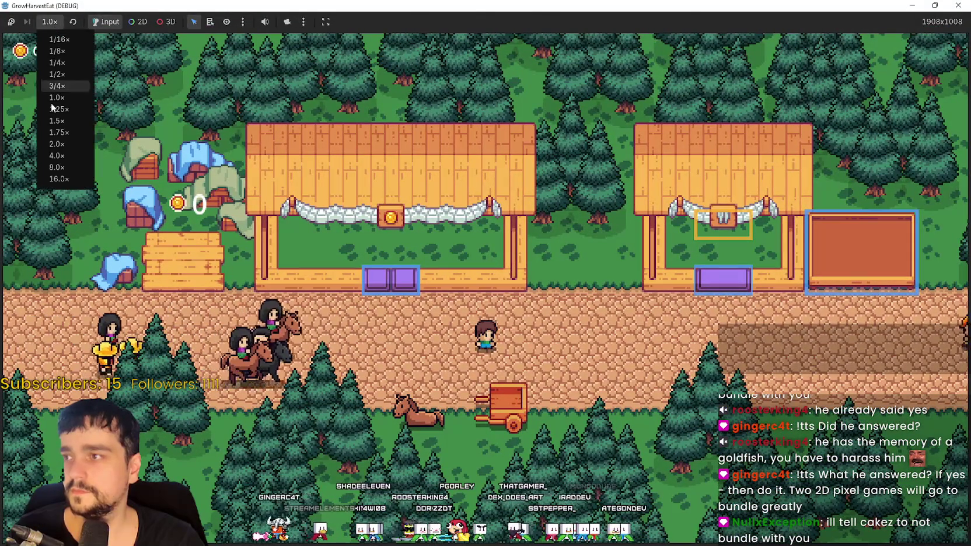
click(68, 152)
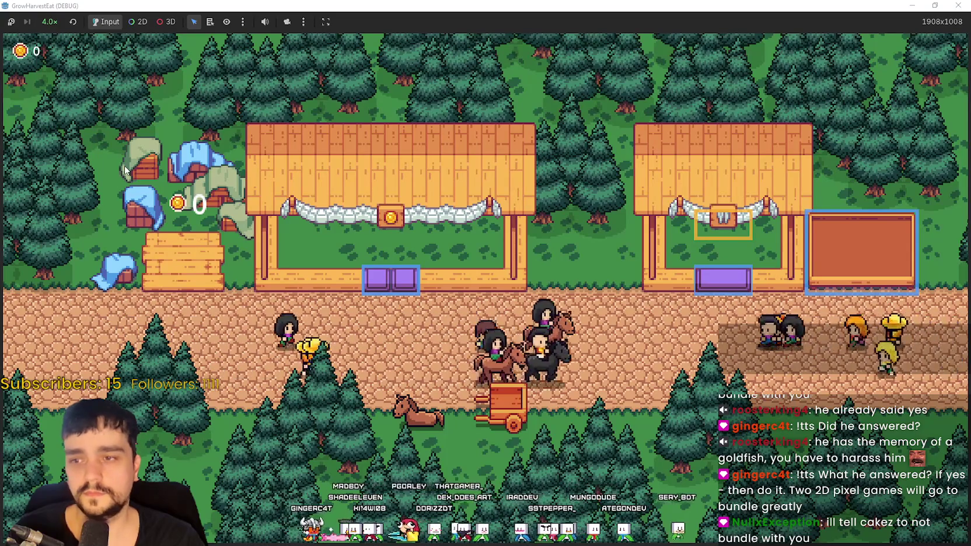
key(d)
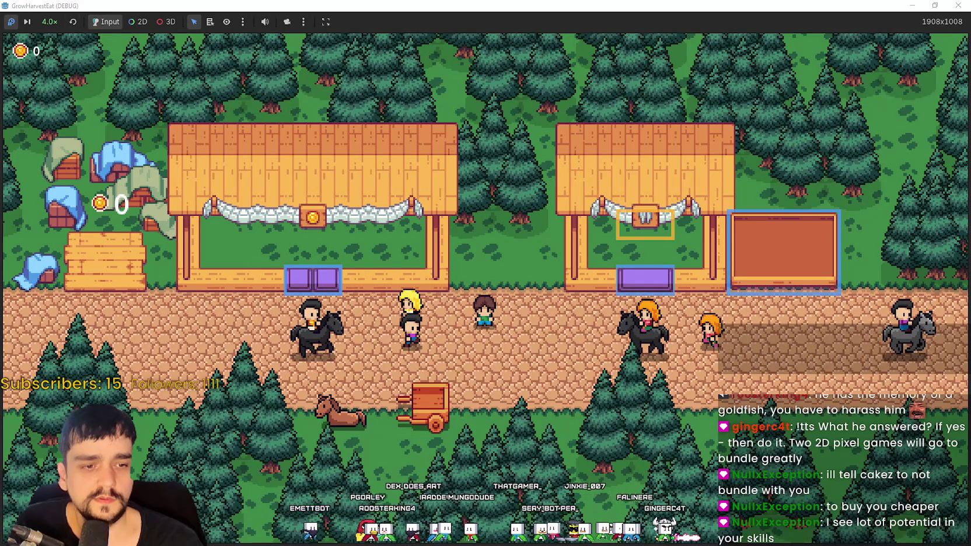
key(alt+Tab)
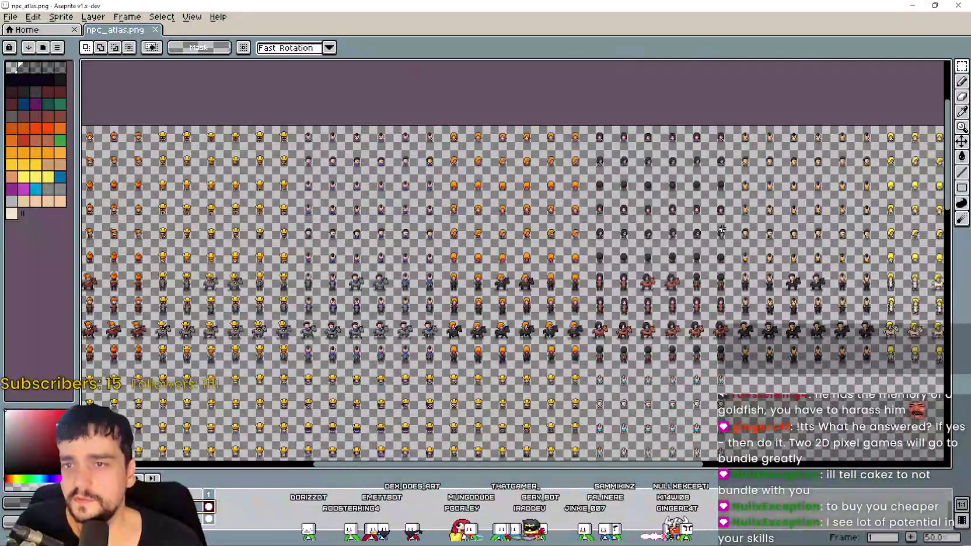
Inspect the rider and straw-hat villager rows at 200% zoom, then minimize Aseprite
drag(722, 230, 462, 244)
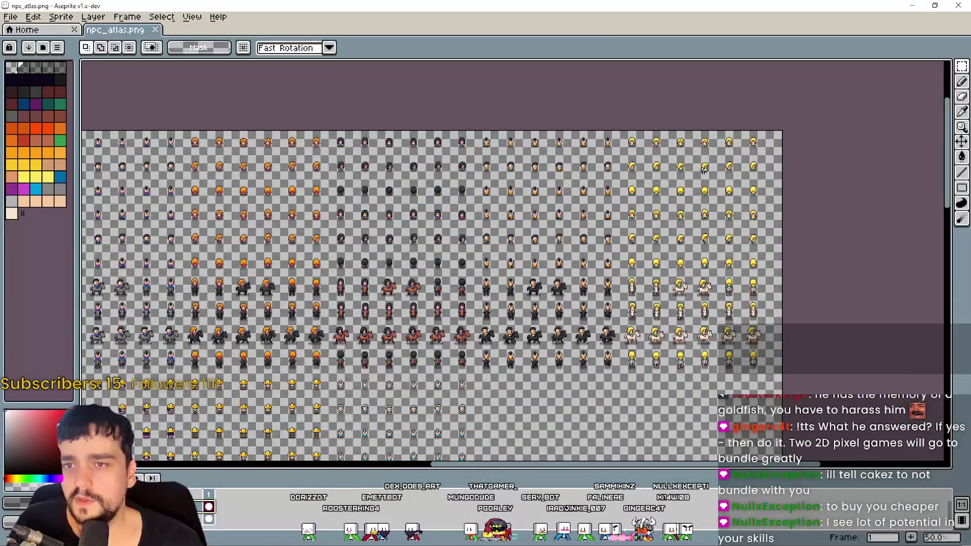
scroll(658, 184, up, 2)
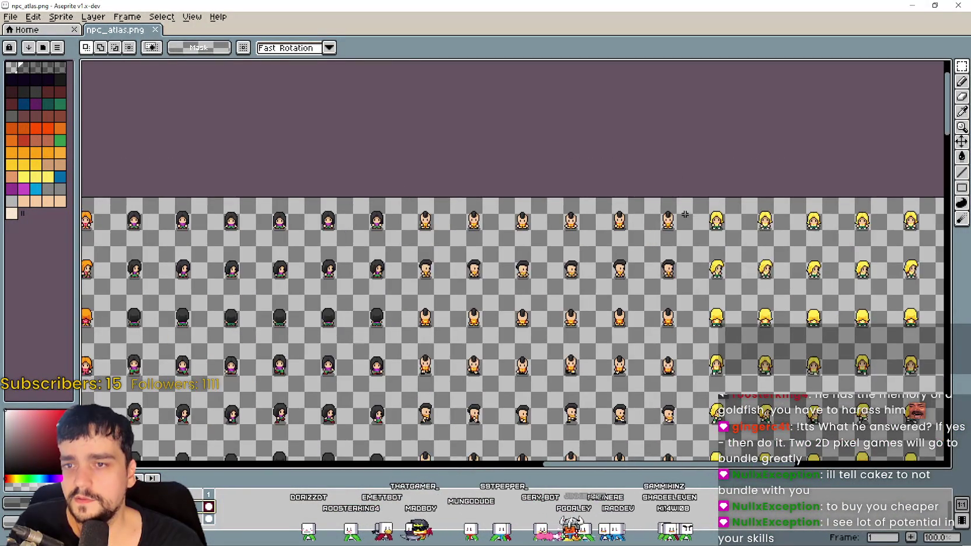
mouse_move(685, 215)
mouse_down()
mouse_move(415, 331)
mouse_move(637, 216)
mouse_move(651, 181)
mouse_move(631, 259)
mouse_move(441, 255)
mouse_up()
drag(635, 204, 452, 195)
scroll(469, 172, up, 1)
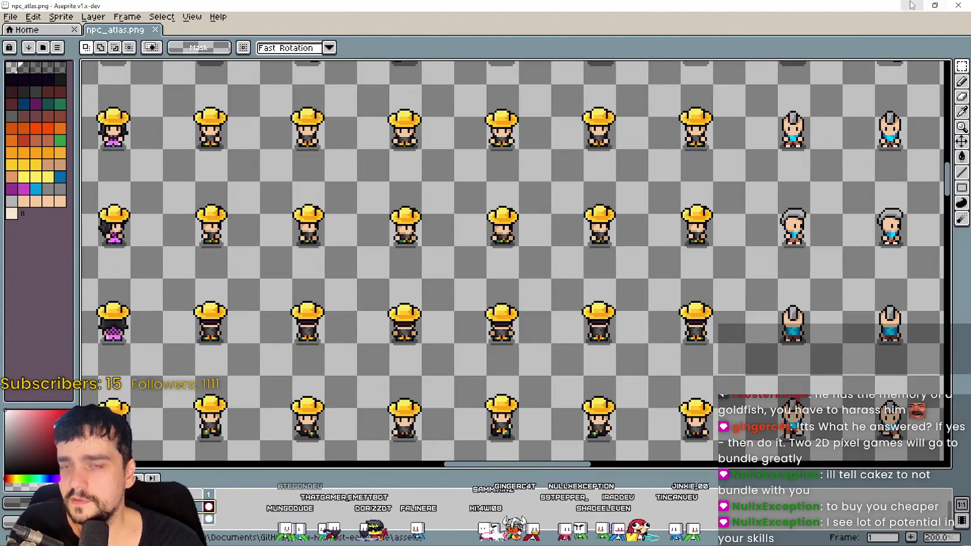
click(916, 5)
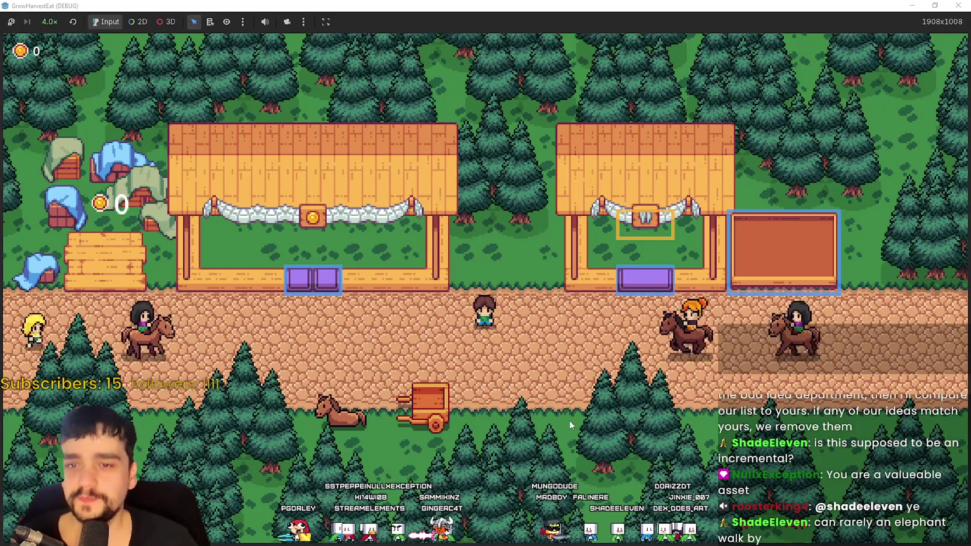
Restore the GrowHarvestEat debug window to normal size after watching riders cross the village
double_click(728, 4)
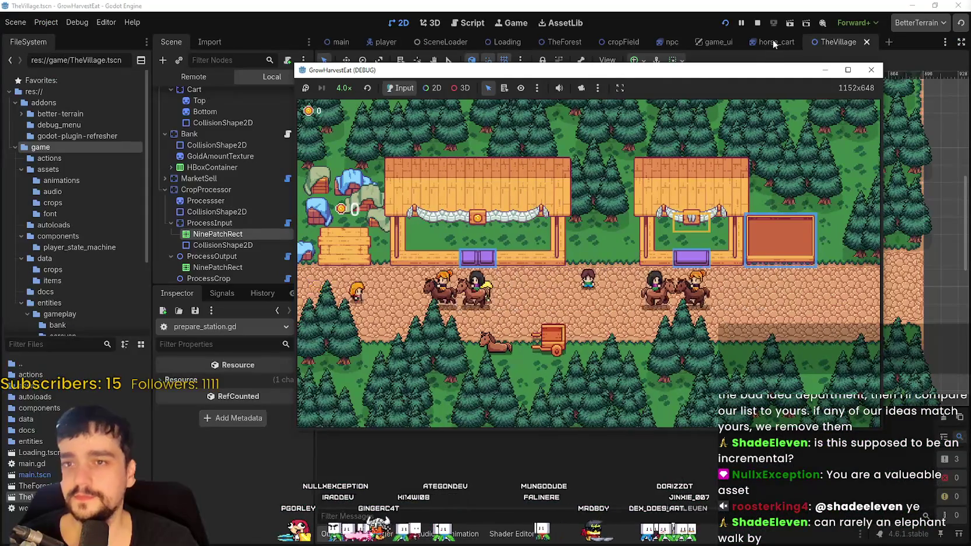
Stop the game and open the npc.gd script from the npc.tscn scene
click(757, 23)
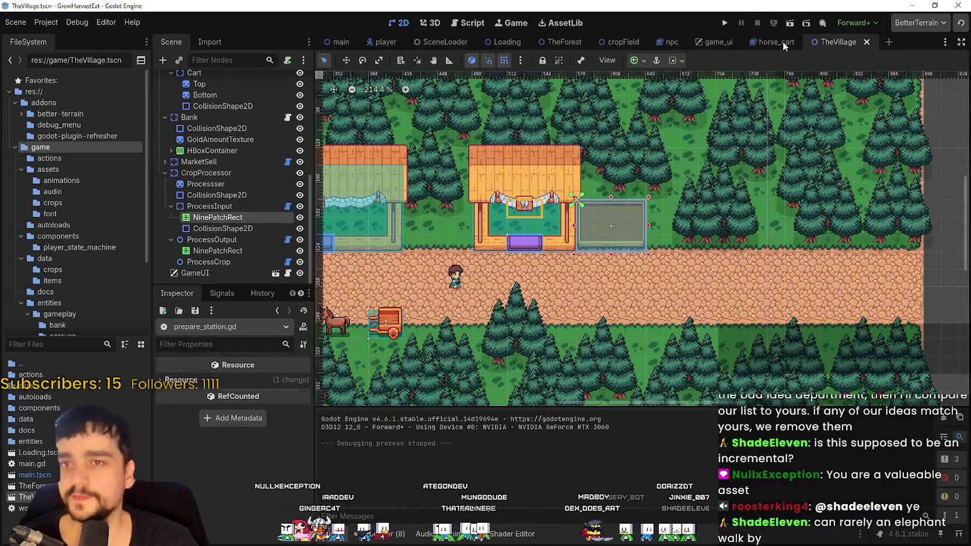
click(682, 45)
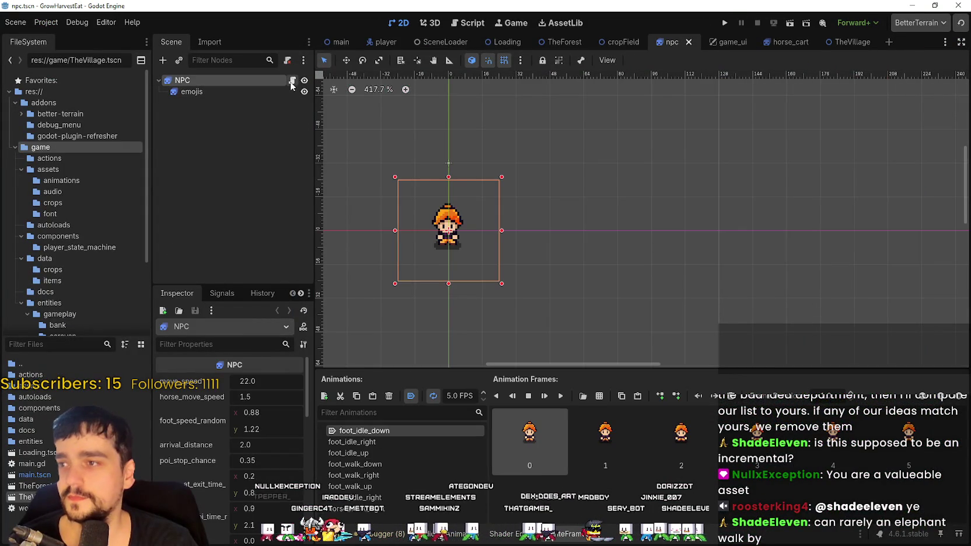
click(292, 82)
Widen the docks so the Inspector shows character_variant_index, defaulting to -1
drag(934, 227, 935, 68)
scroll(477, 232, down, 3)
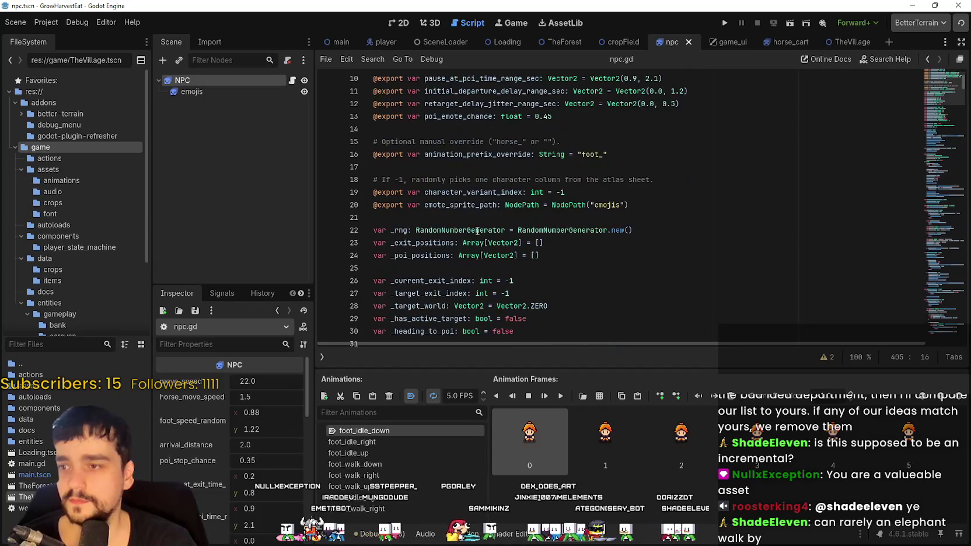
scroll(476, 231, up, 3)
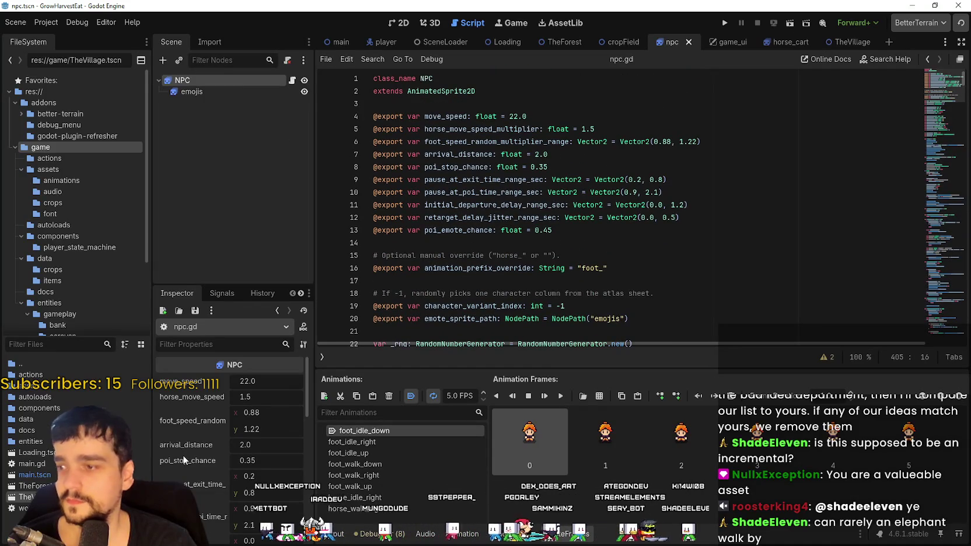
drag(315, 455, 446, 453)
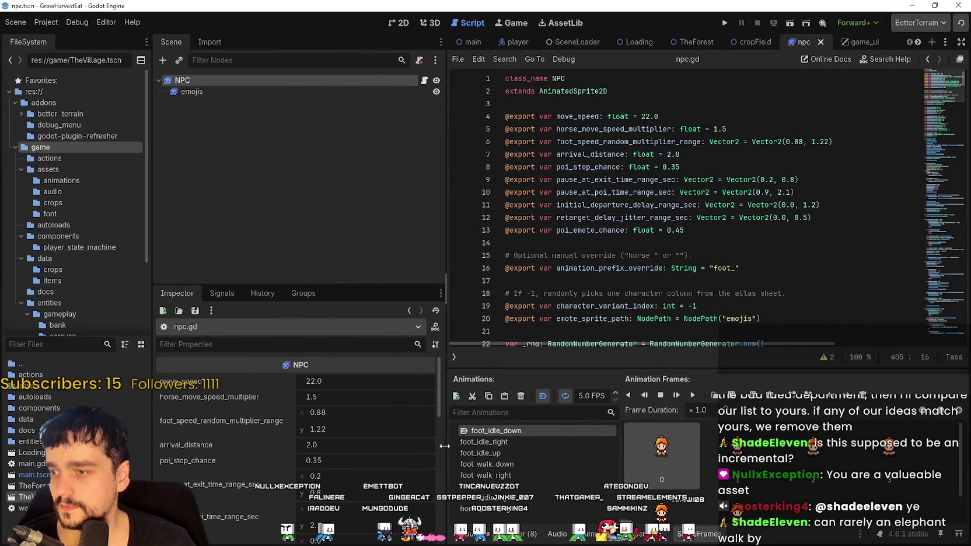
drag(438, 398, 446, 461)
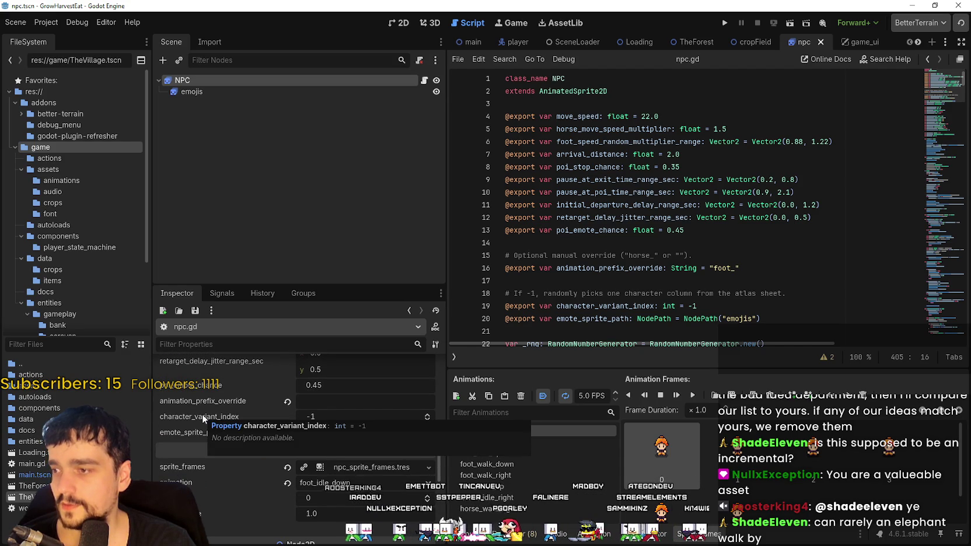
Search npc.gd for character_variant_index and jump to its next match
click(596, 241)
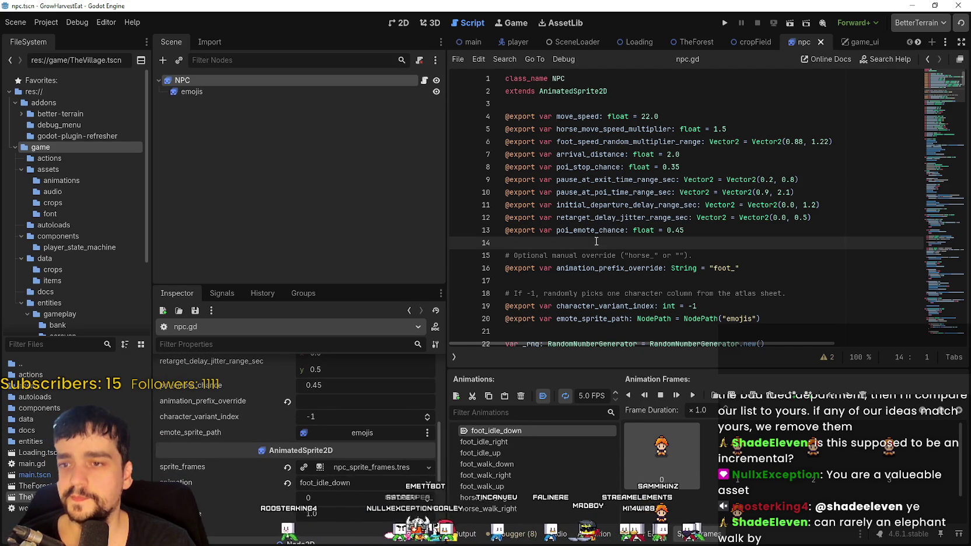
key(ctrl+f)
text(charac)
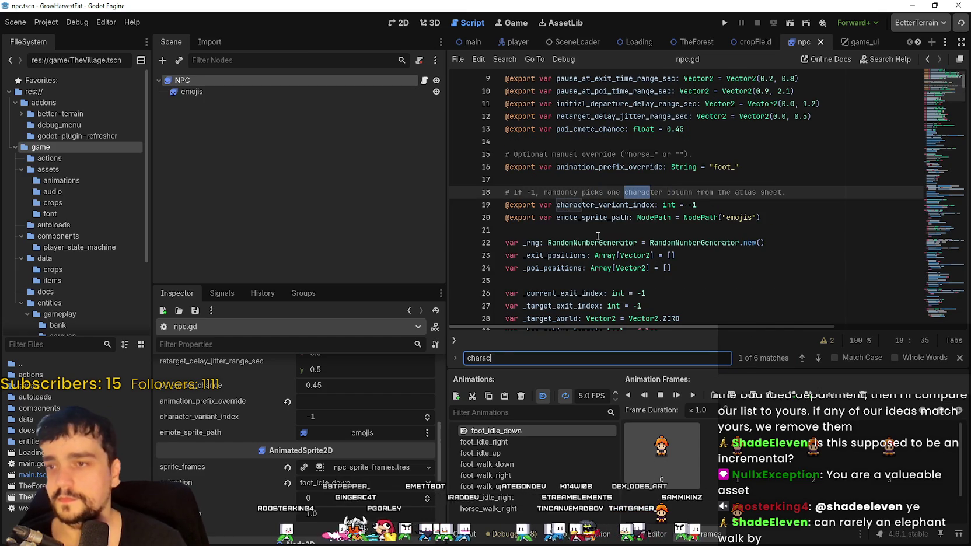
text(ter_variant_)
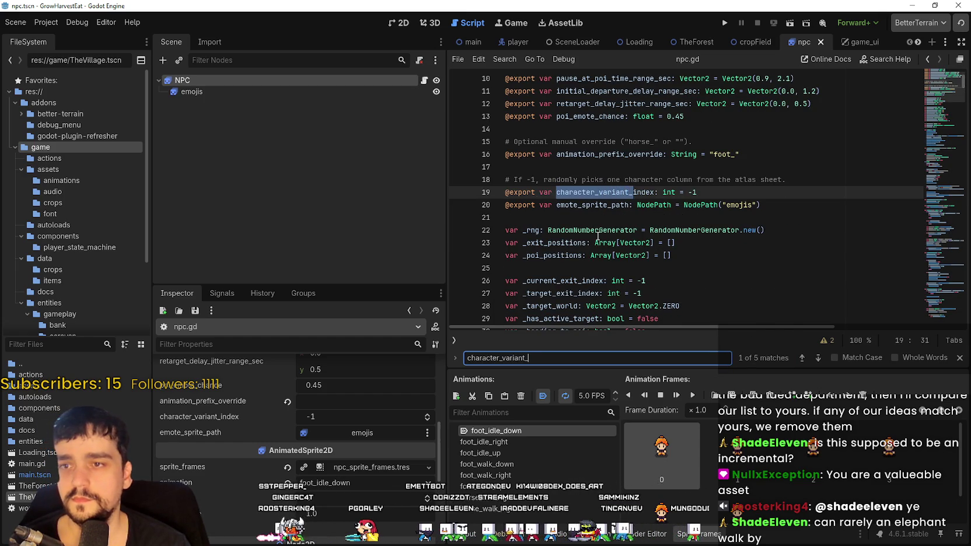
text(index)
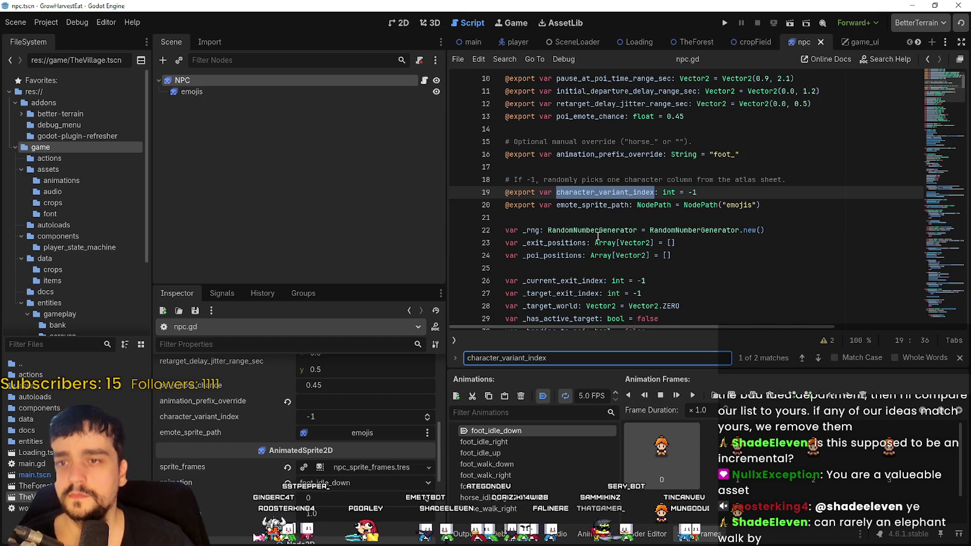
click(819, 358)
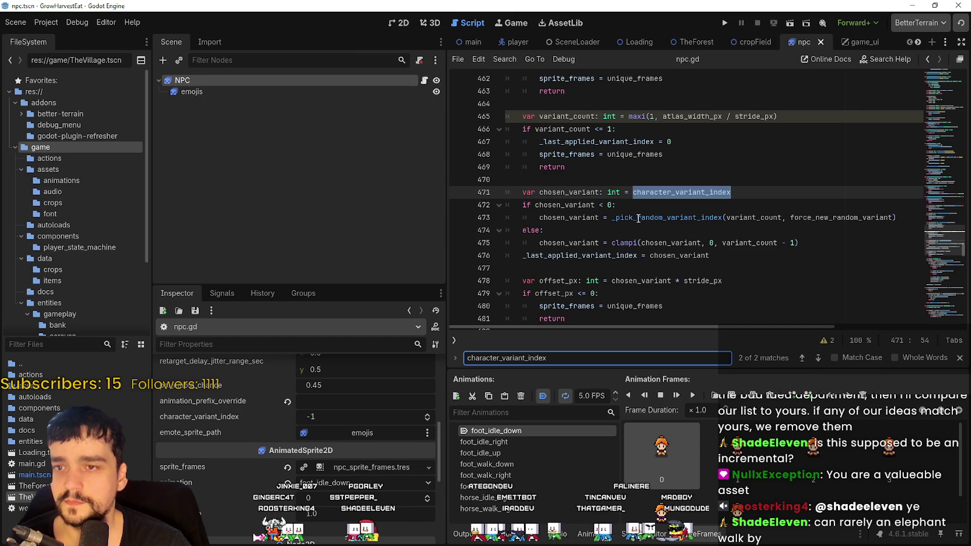
Inspect the variant_count and stride_px calculation around lines 465–475
double_click(771, 243)
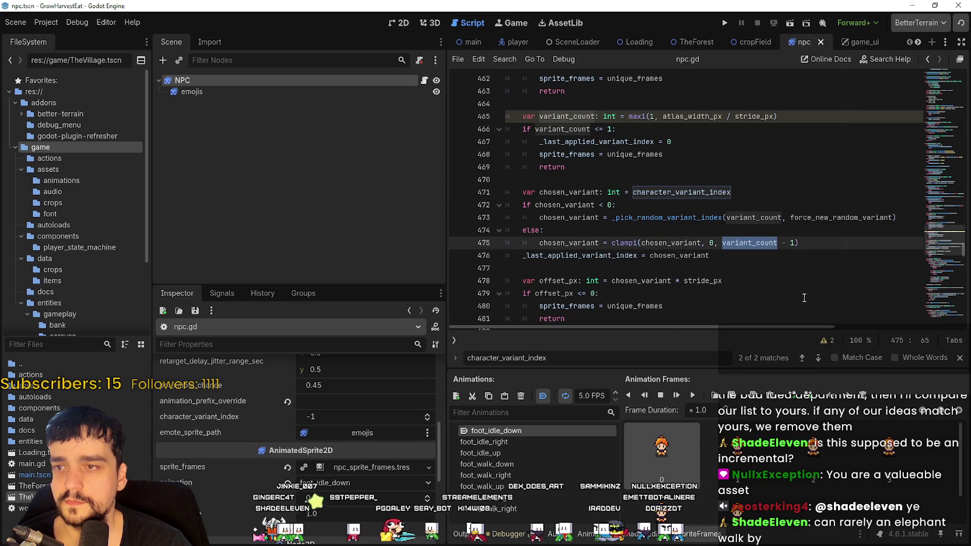
double_click(756, 121)
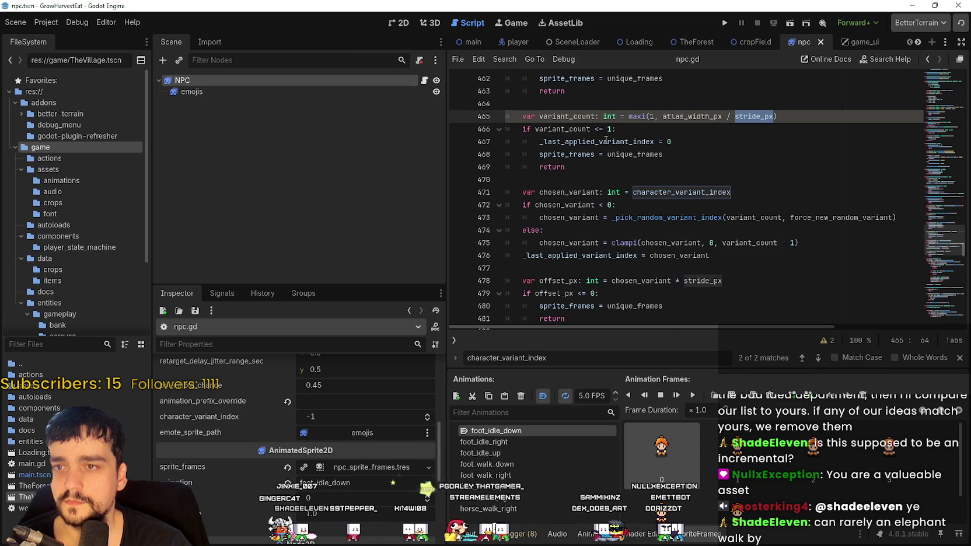
mouse_move(555, 115)
mouse_down()
mouse_move(584, 181)
mouse_move(642, 143)
mouse_move(788, 119)
mouse_move(797, 127)
mouse_move(801, 116)
mouse_up()
scroll(782, 149, up, 2)
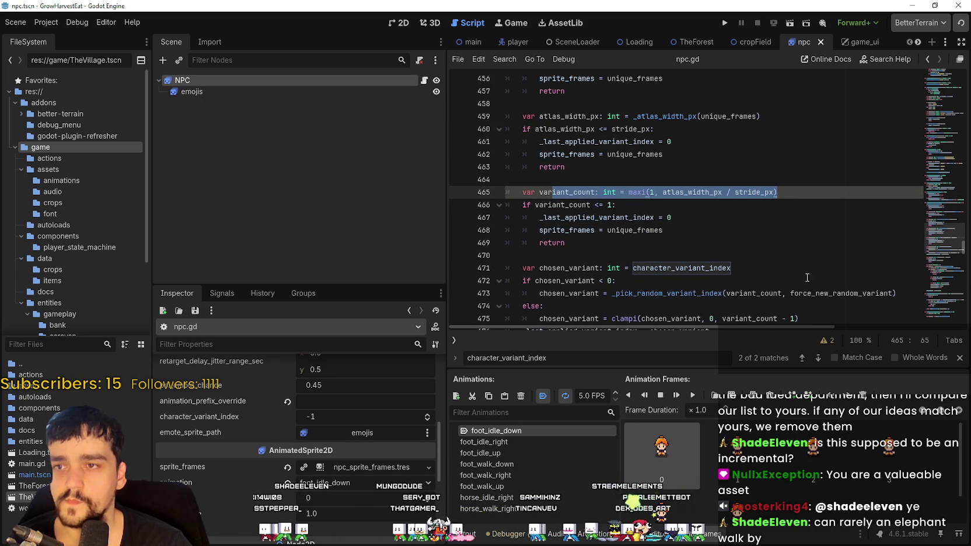
double_click(563, 205)
scroll(591, 243, down, 2)
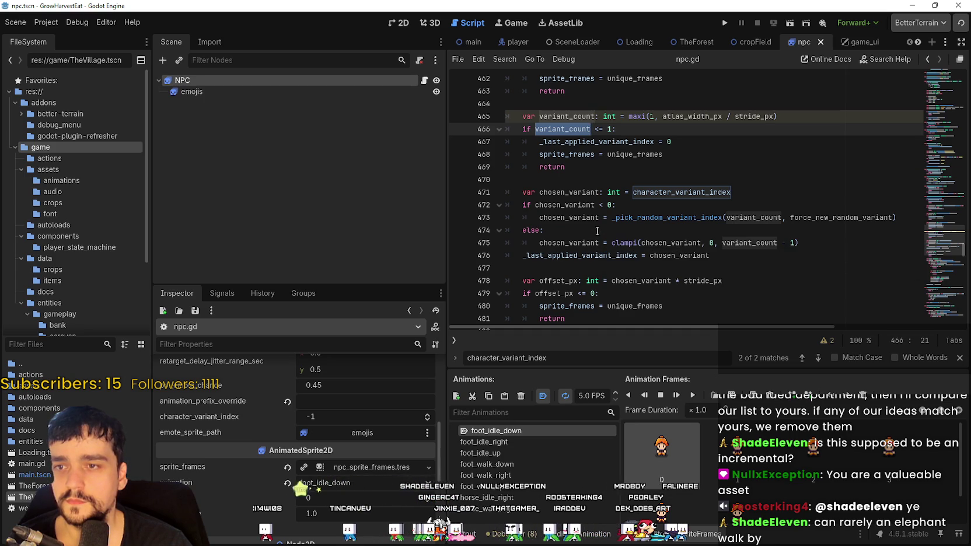
Look up the _pick_random_variant_index definition and read through it
right_click(667, 220)
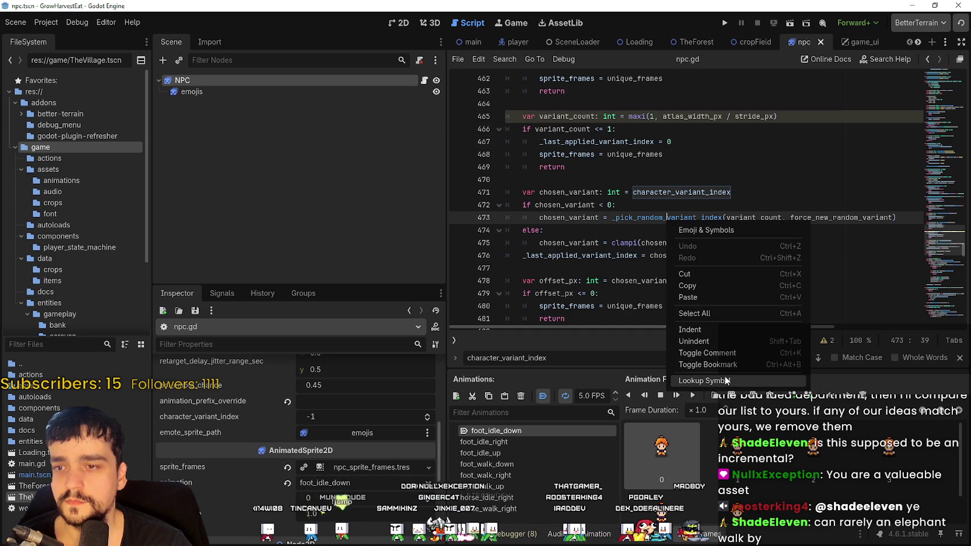
click(727, 381)
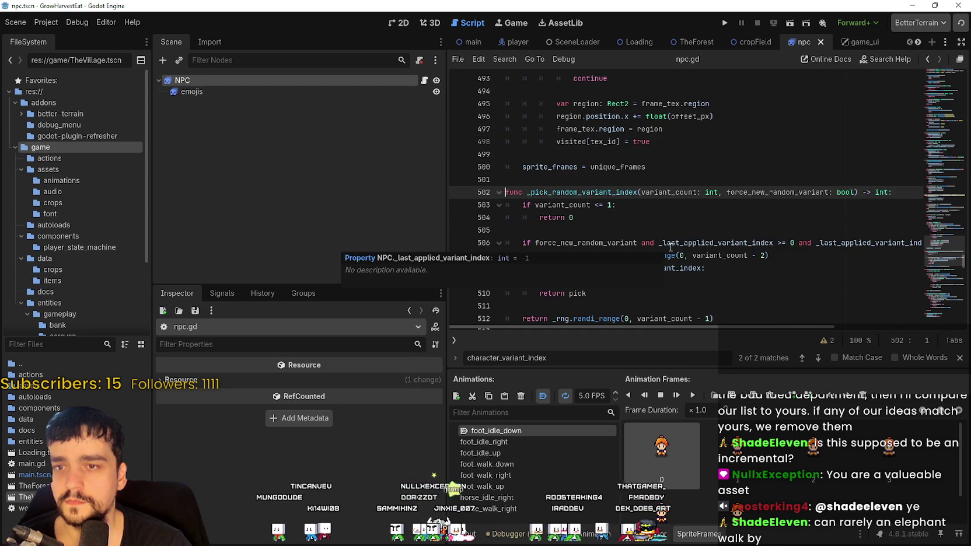
scroll(671, 245, down, 1)
scroll(810, 296, down, 2)
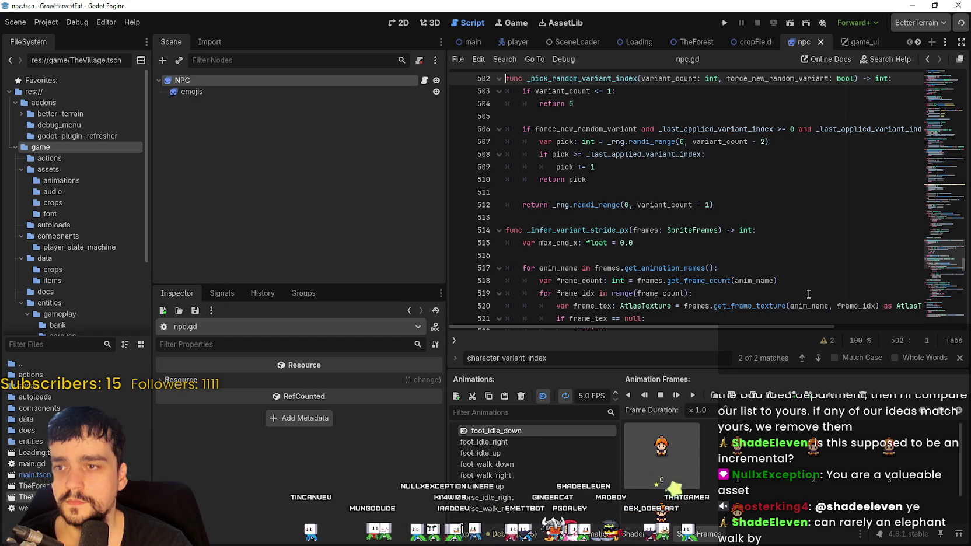
mouse_move(745, 330)
mouse_down()
mouse_move(861, 329)
mouse_move(741, 329)
mouse_up()
scroll(727, 194, up, 3)
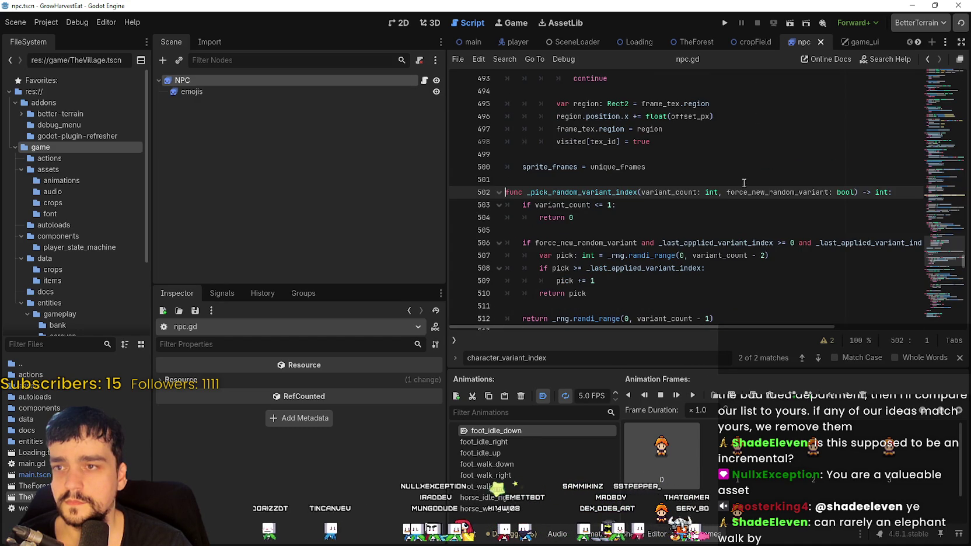
Return to the character_variant_index match and trace atlas_width_px on lines 460 and 465
click(800, 358)
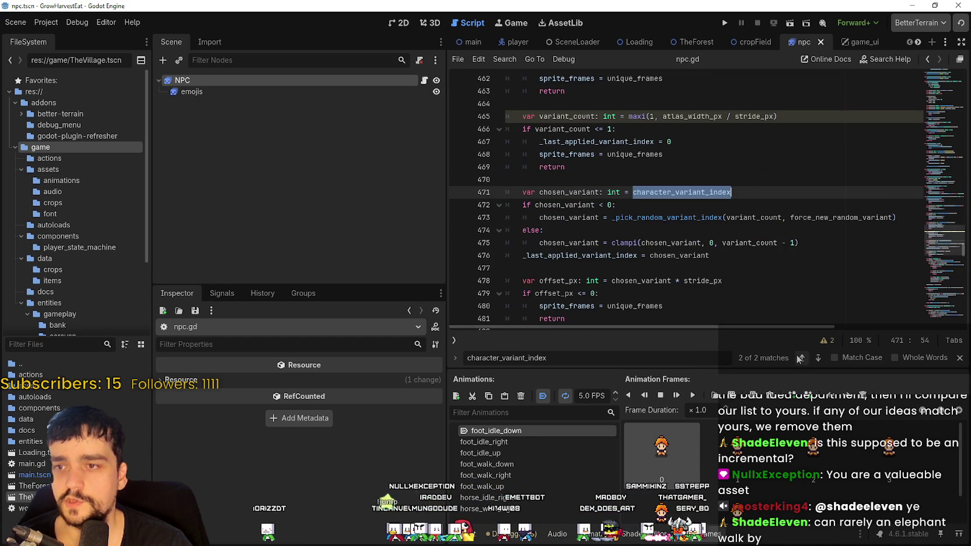
click(590, 146)
scroll(591, 146, up, 1)
double_click(693, 154)
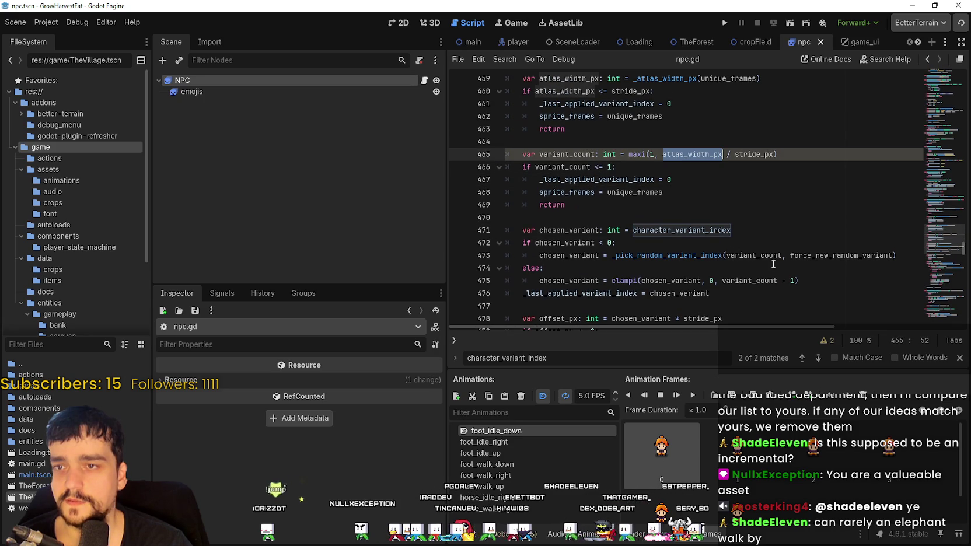
double_click(574, 163)
scroll(573, 163, up, 2)
double_click(565, 167)
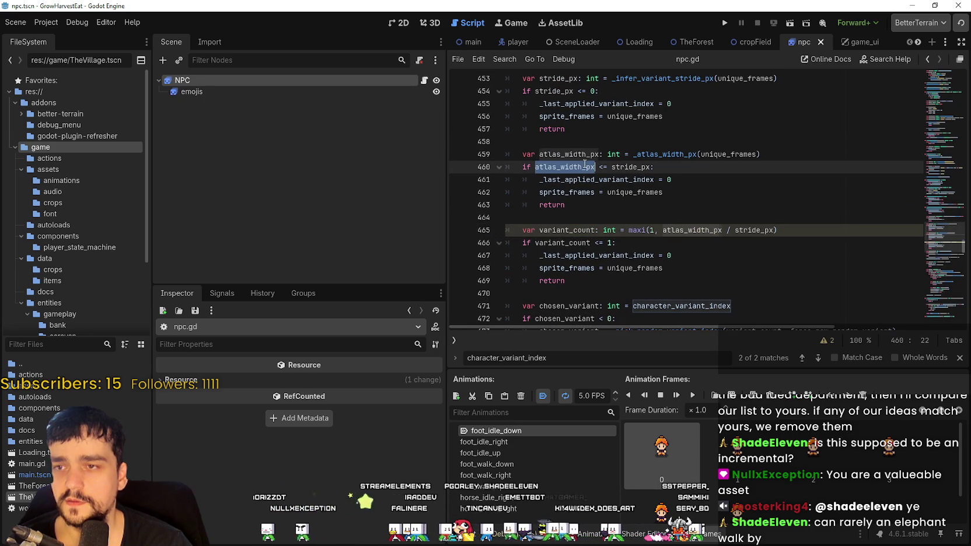
scroll(690, 249, up, 4)
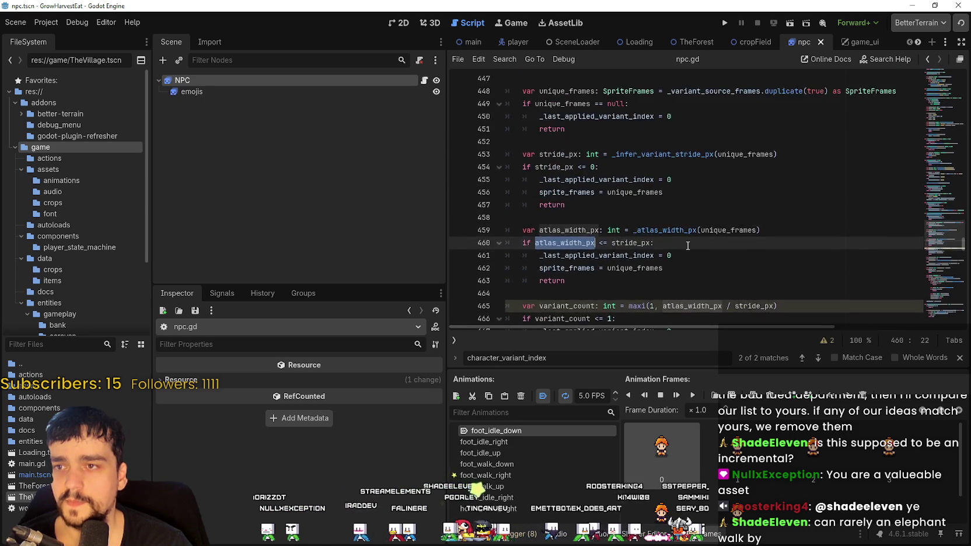
click(609, 91)
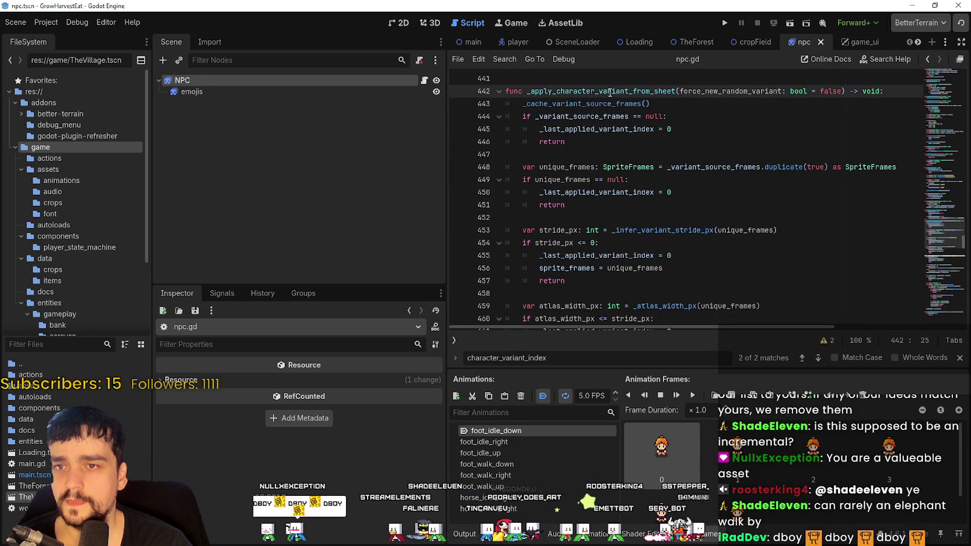
Look up _cache_variant_source_frames and select its body, then switch to Aseprite
right_click(561, 106)
click(629, 264)
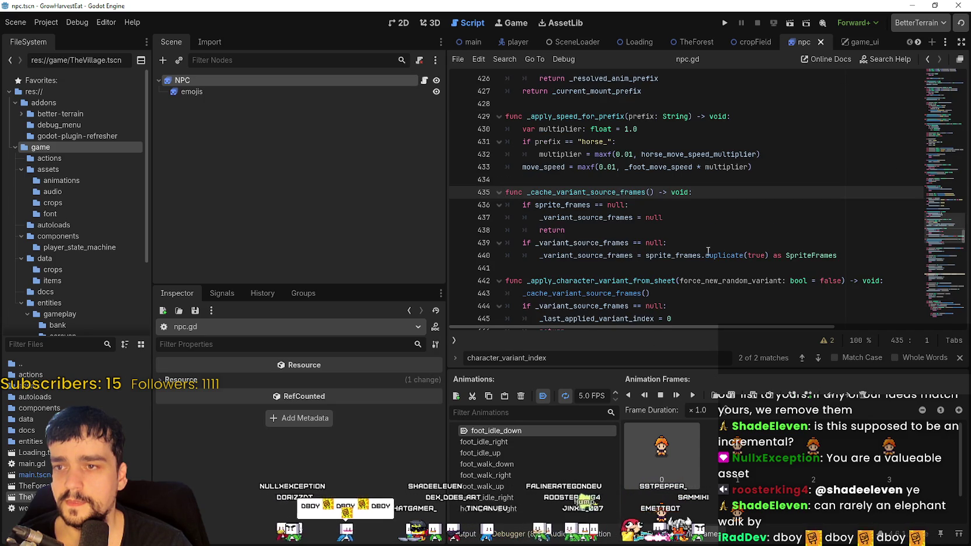
scroll(709, 248, down, 2)
drag(609, 139, 709, 193)
click(709, 193)
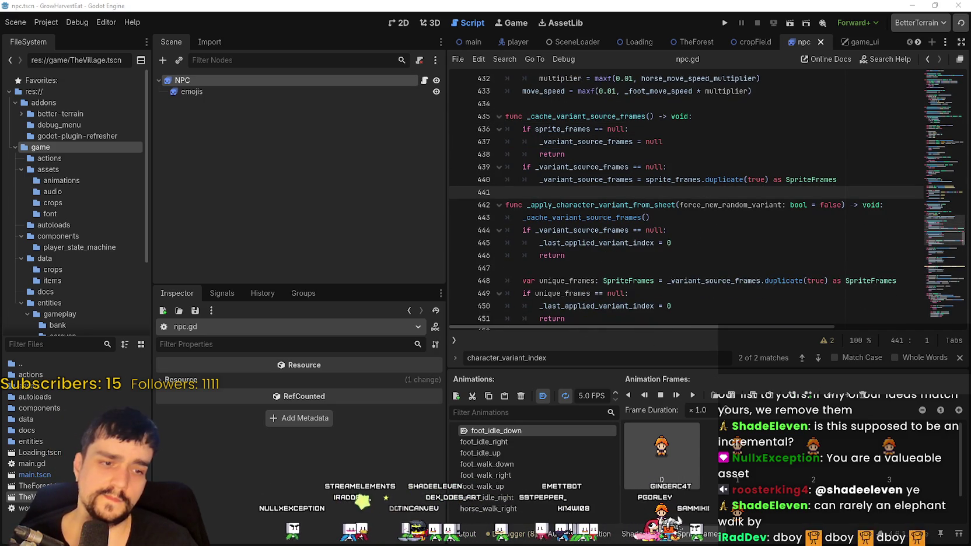
key(alt+Tab)
scroll(545, 241, down, 2)
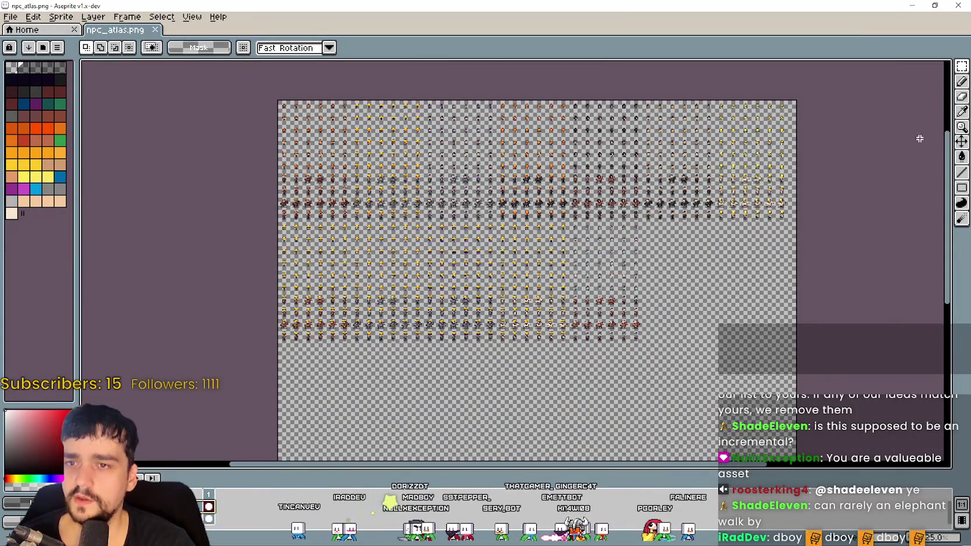
Zoom and pan around npc_atlas.png to review the horse-riding rider variants
scroll(747, 156, right, 3)
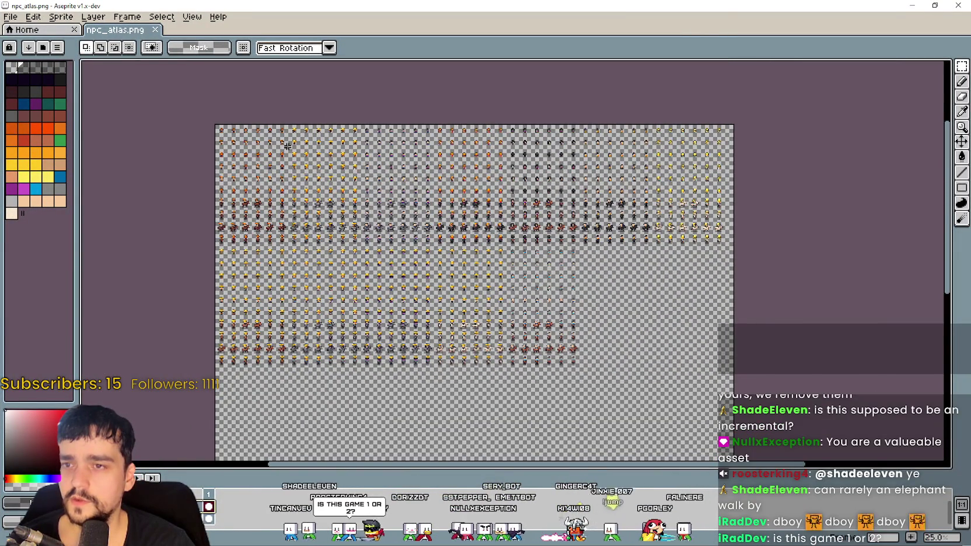
scroll(291, 150, up, 4)
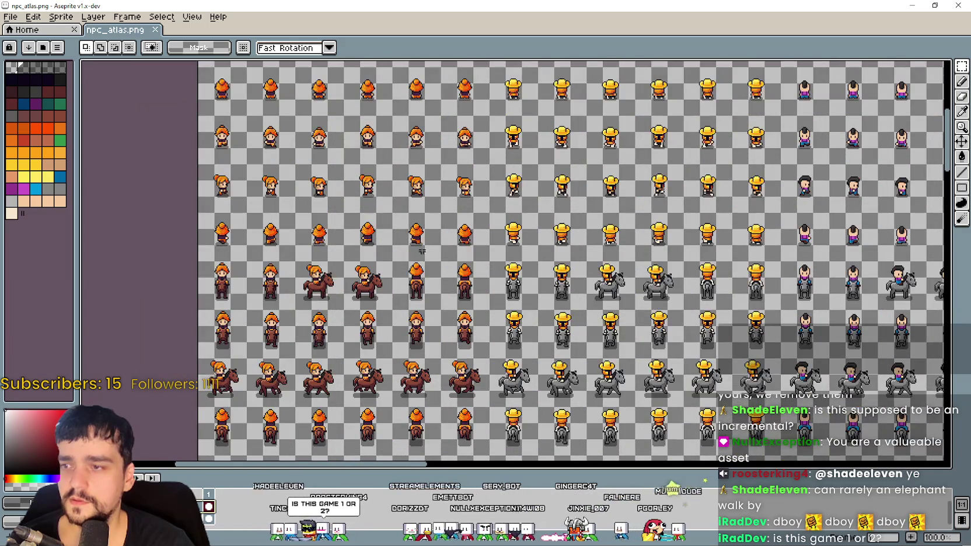
mouse_move(422, 251)
mouse_down()
mouse_move(672, 322)
mouse_move(546, 117)
mouse_move(520, 310)
mouse_move(496, 116)
mouse_move(493, 175)
mouse_move(488, 78)
mouse_up()
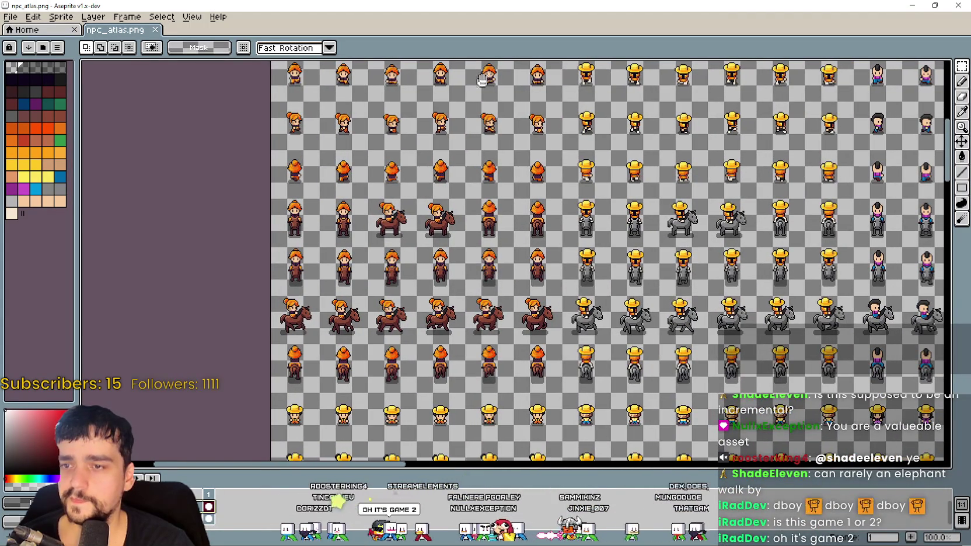
scroll(360, 203, down, 2)
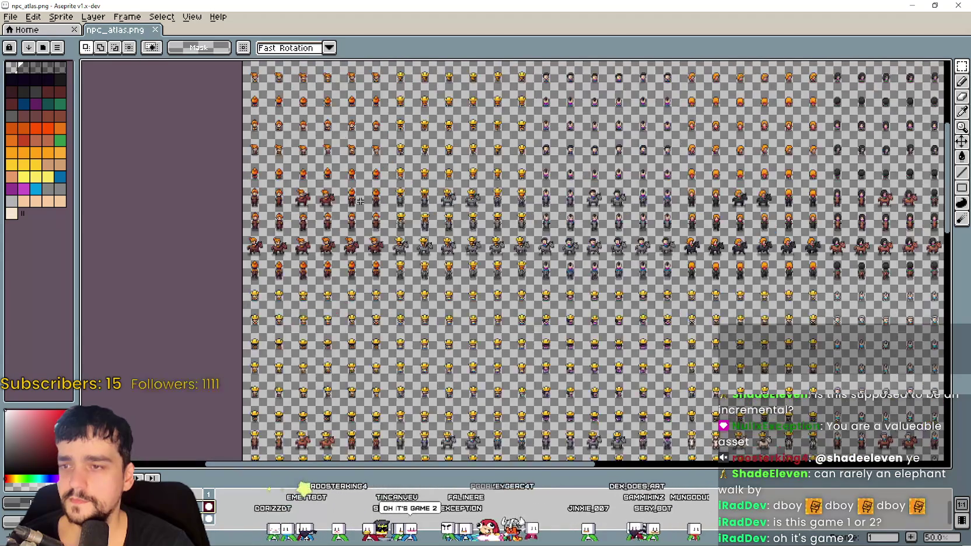
scroll(360, 203, down, 1)
mouse_move(360, 203)
mouse_down()
mouse_move(327, 210)
mouse_move(362, 146)
mouse_move(619, 258)
mouse_move(591, 269)
mouse_up()
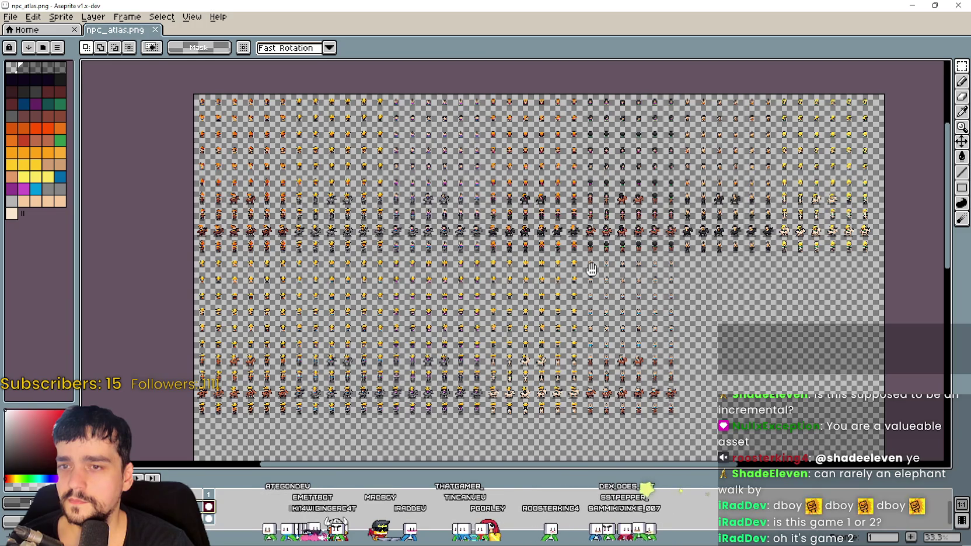
scroll(591, 269, up, 3)
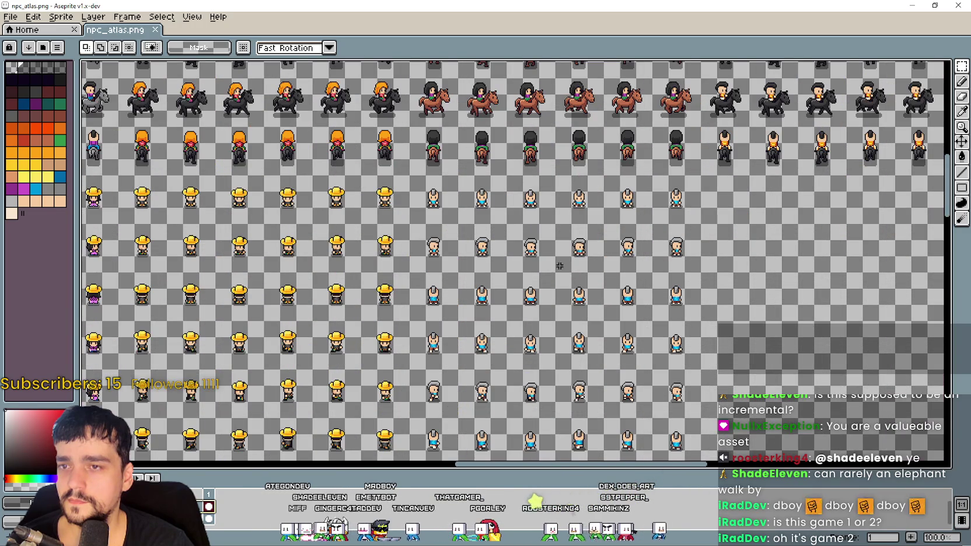
scroll(560, 265, down, 1)
mouse_move(689, 245)
mouse_down()
mouse_move(820, 209)
mouse_move(737, 206)
mouse_up()
scroll(585, 280, up, 2)
scroll(585, 280, down, 1)
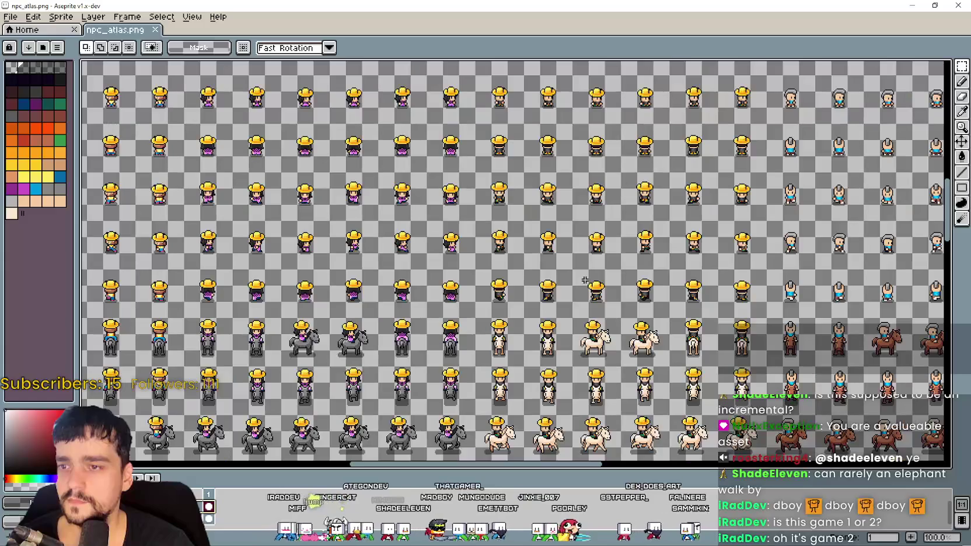
Restore the Aseprite window and move it left so npc.gd shows behind
mouse_move(583, 6)
mouse_down()
mouse_move(575, 29)
mouse_move(143, 21)
mouse_move(213, 44)
mouse_up()
scroll(324, 235, down, 1)
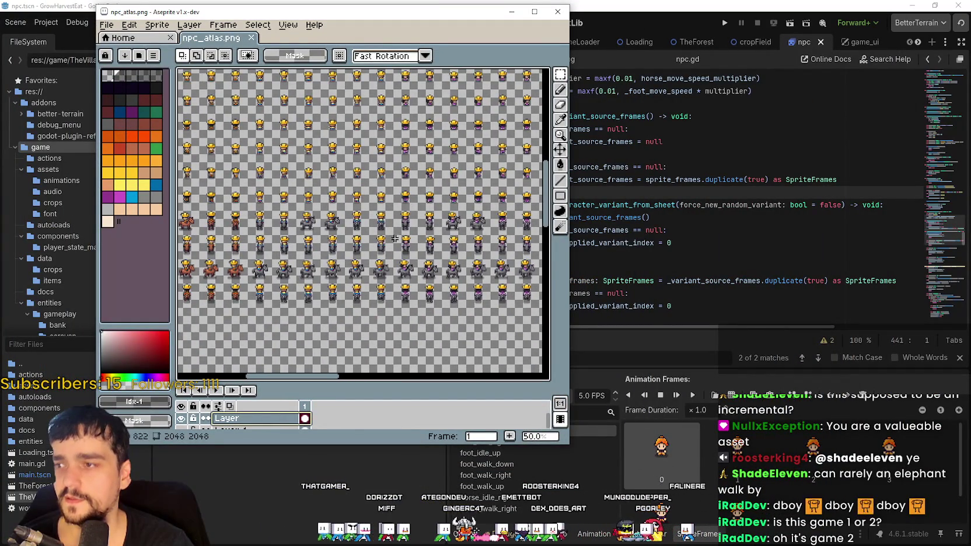
scroll(382, 220, down, 2)
click(744, 240)
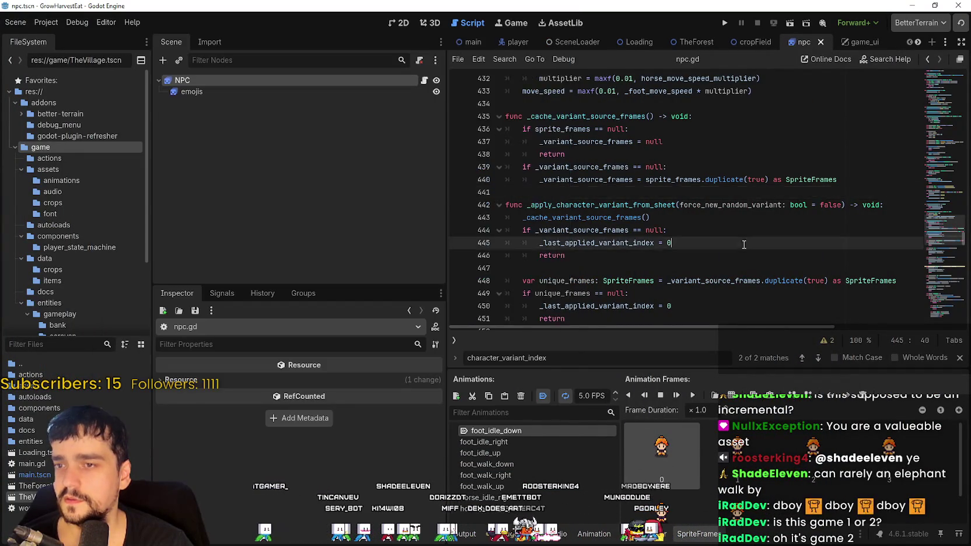
scroll(744, 239, up, 7)
scroll(638, 261, down, 7)
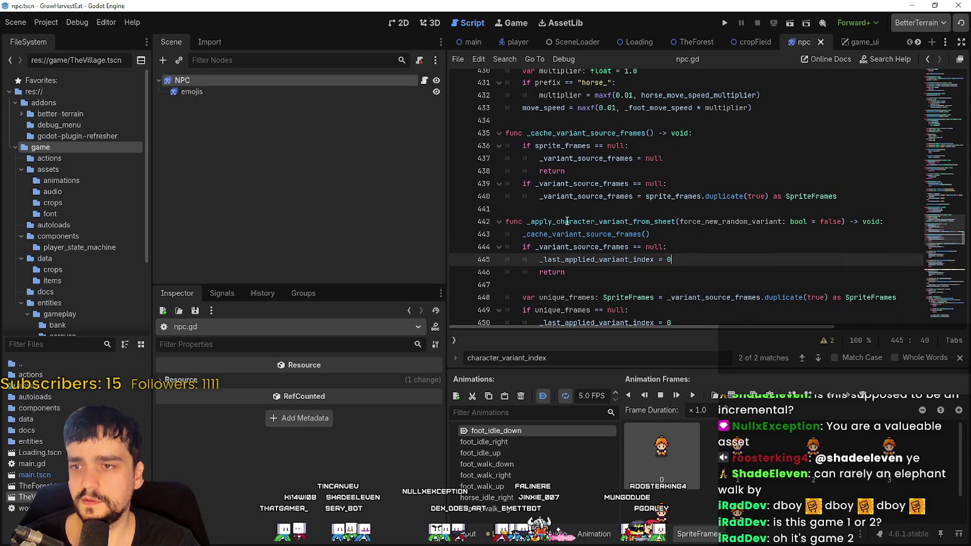
scroll(571, 220, down, 3)
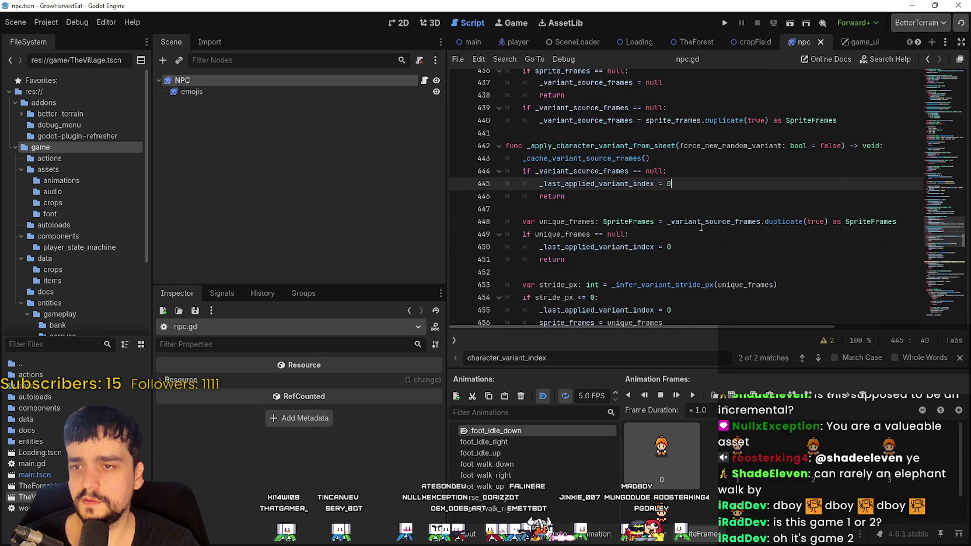
double_click(741, 248)
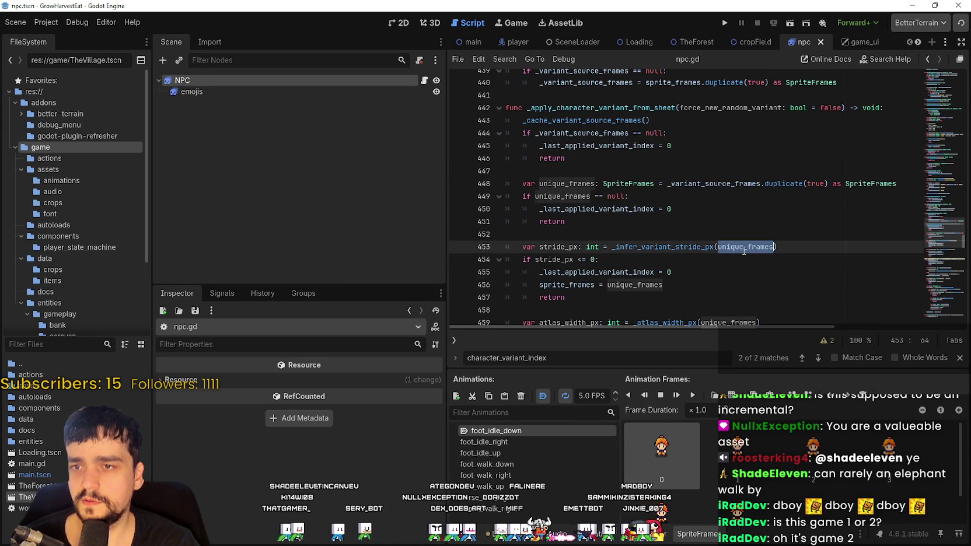
double_click(729, 184)
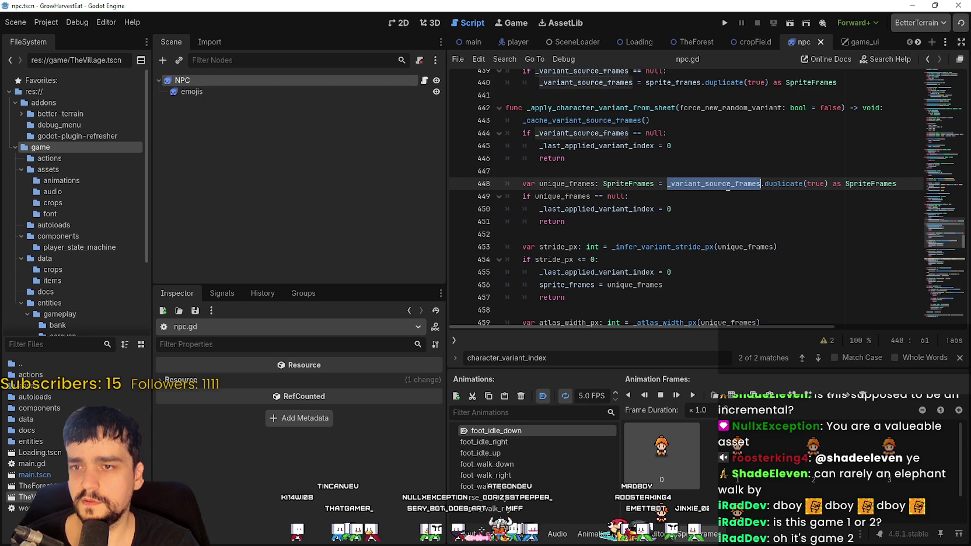
scroll(623, 124, up, 1)
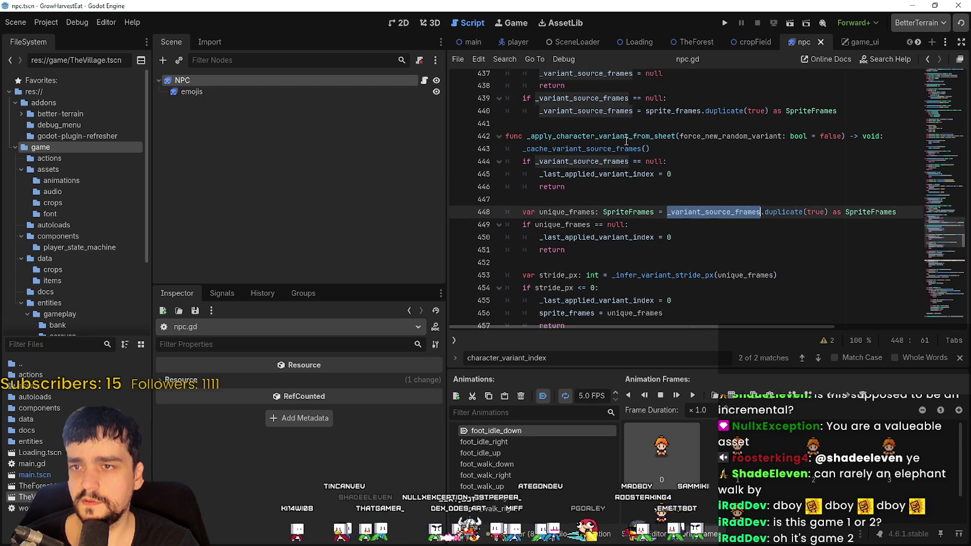
double_click(700, 124)
click(735, 120)
double_click(820, 122)
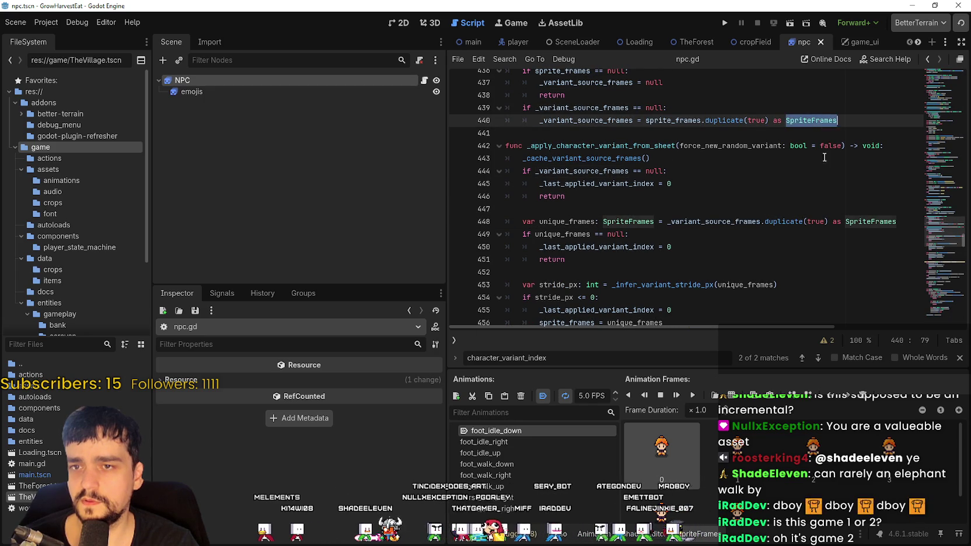
click(797, 221)
scroll(699, 224, down, 4)
scroll(694, 222, down, 2)
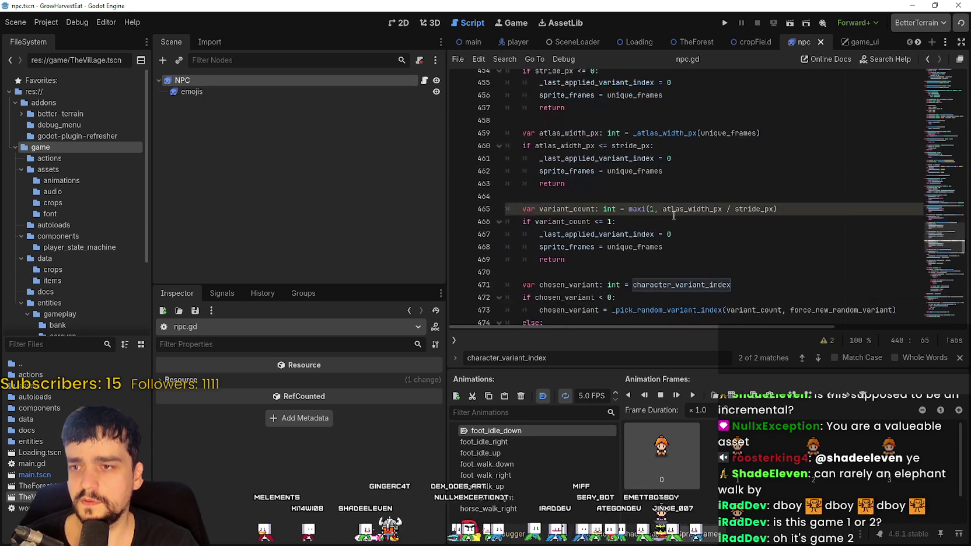
click(677, 133)
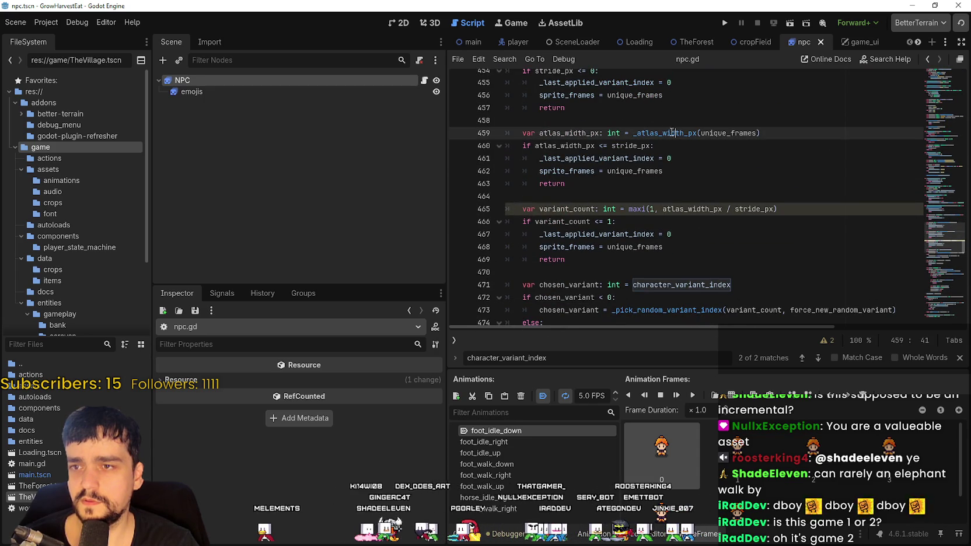
right_click(659, 134)
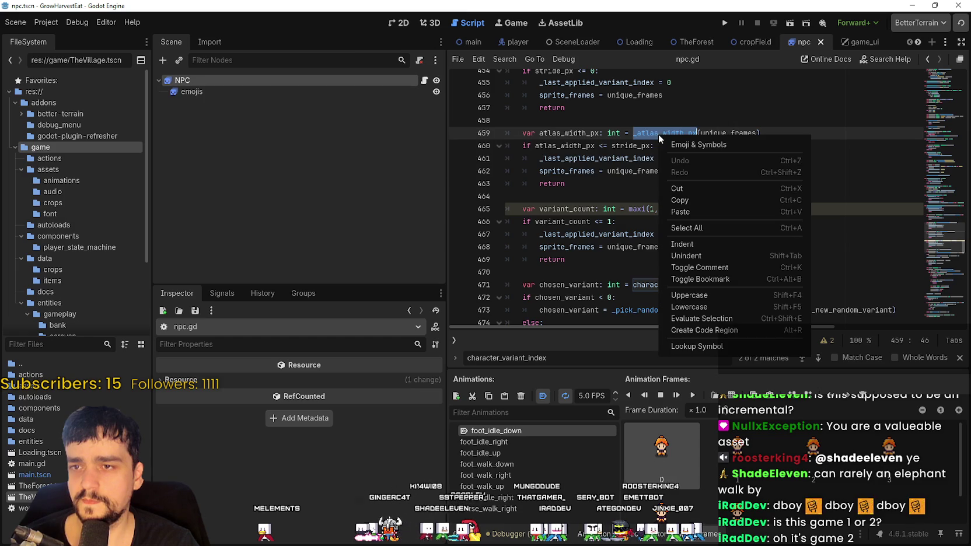
click(687, 346)
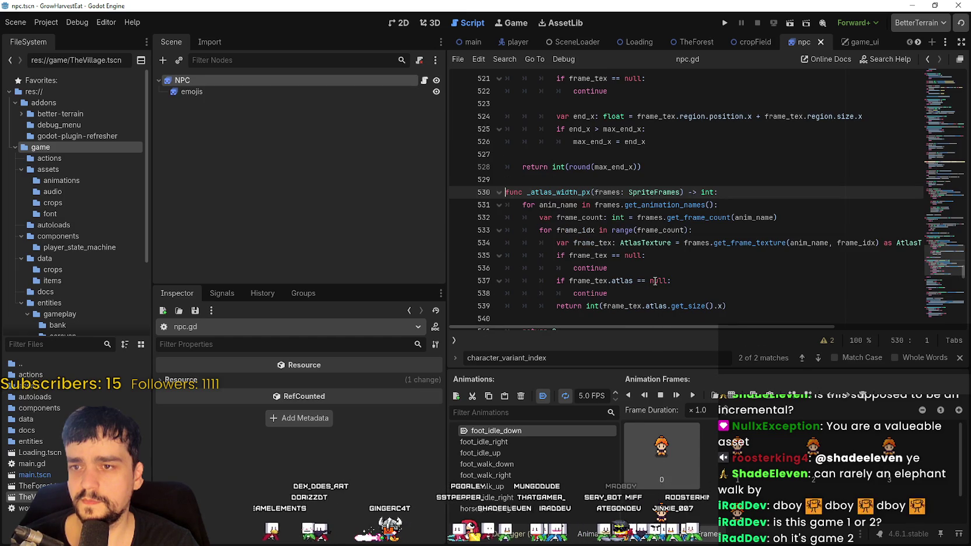
scroll(866, 234, down, 2)
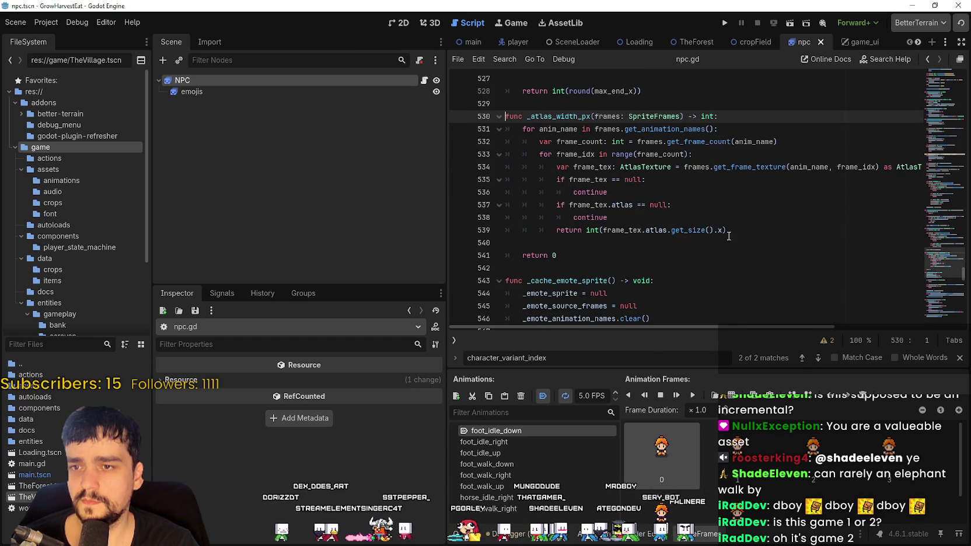
click(624, 244)
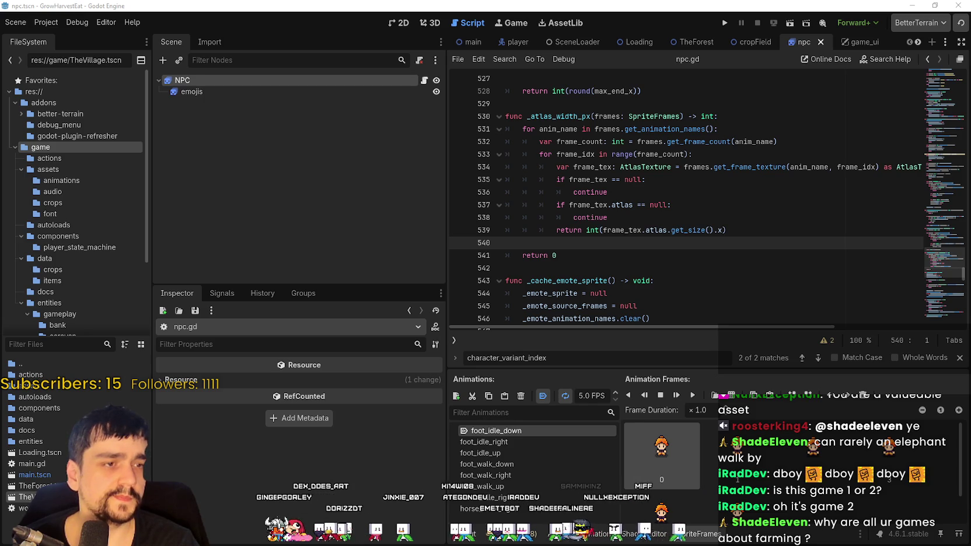
scroll(679, 205, up, 3)
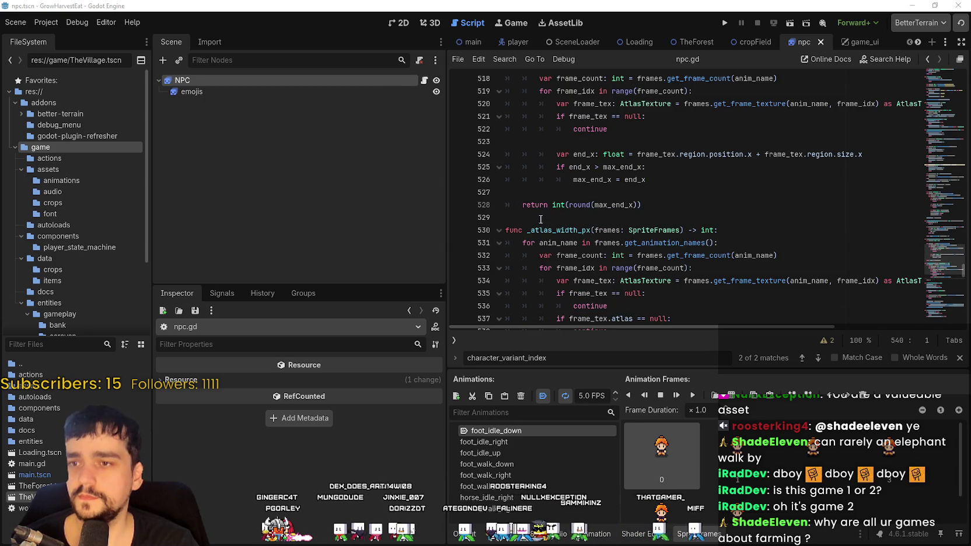
double_click(563, 235)
scroll(711, 233, down, 6)
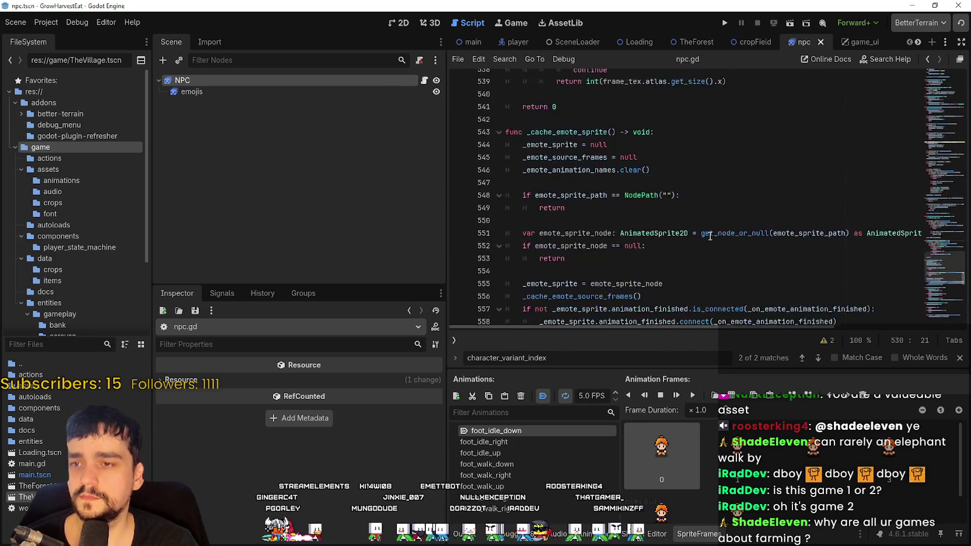
scroll(710, 234, down, 3)
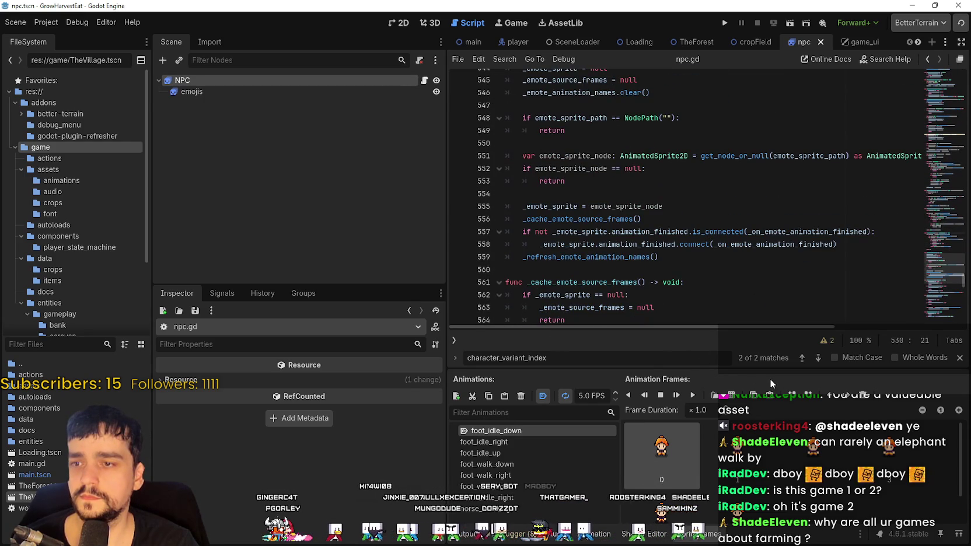
click(807, 361)
click(704, 205)
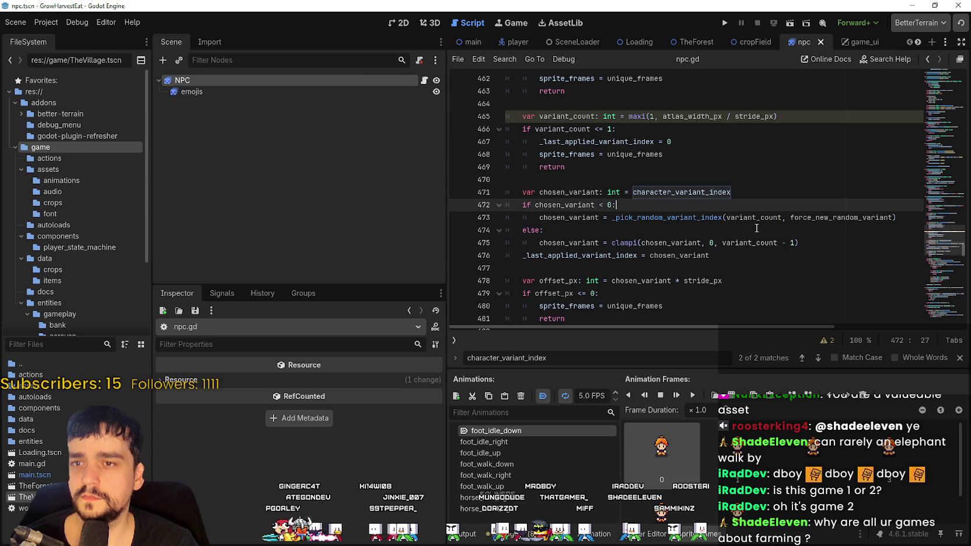
scroll(598, 117, up, 9)
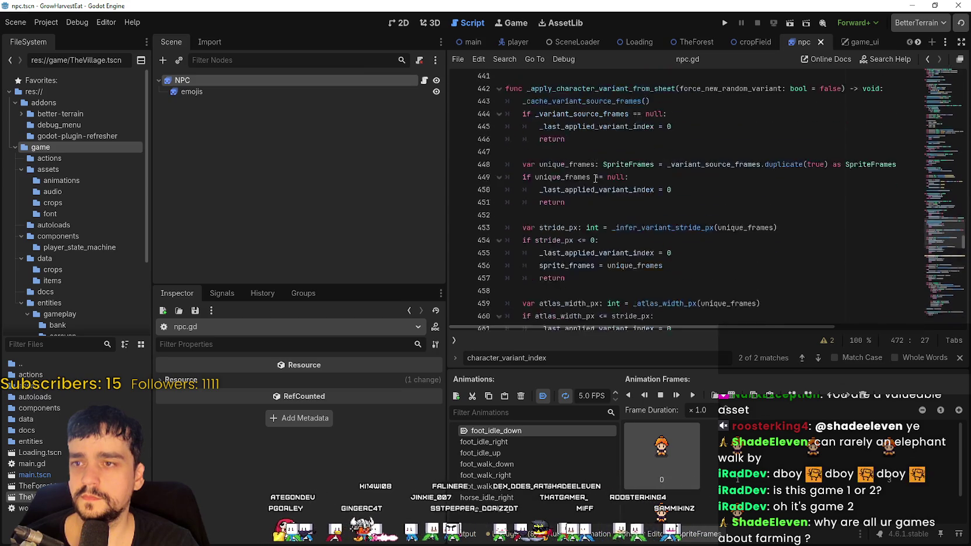
double_click(594, 147)
scroll(670, 200, down, 7)
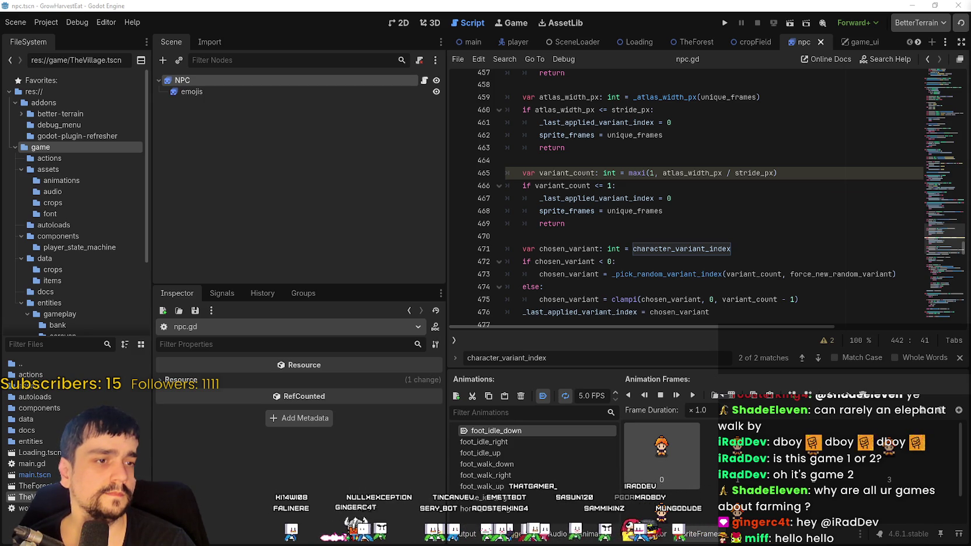
Run the project, start the game, and make the debug window full screen
click(724, 21)
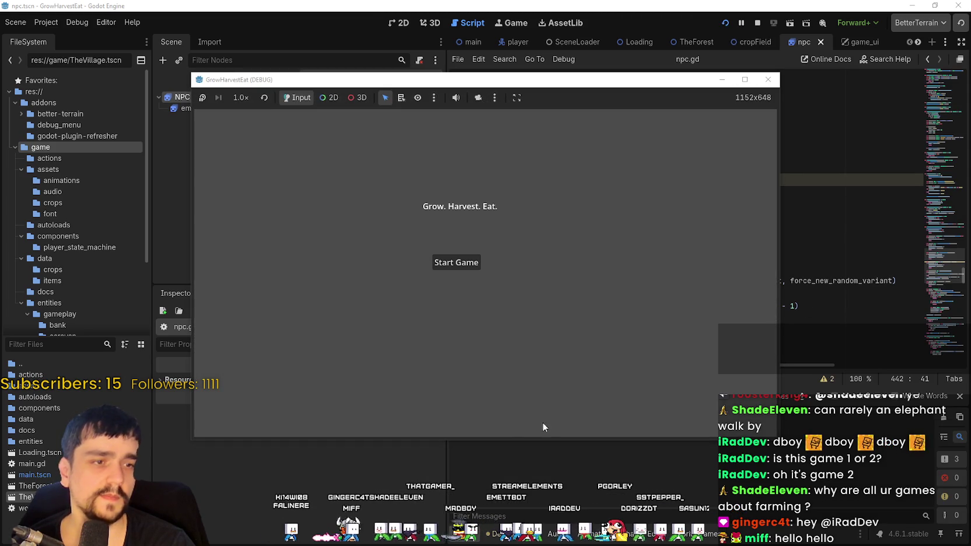
click(457, 263)
key(s)
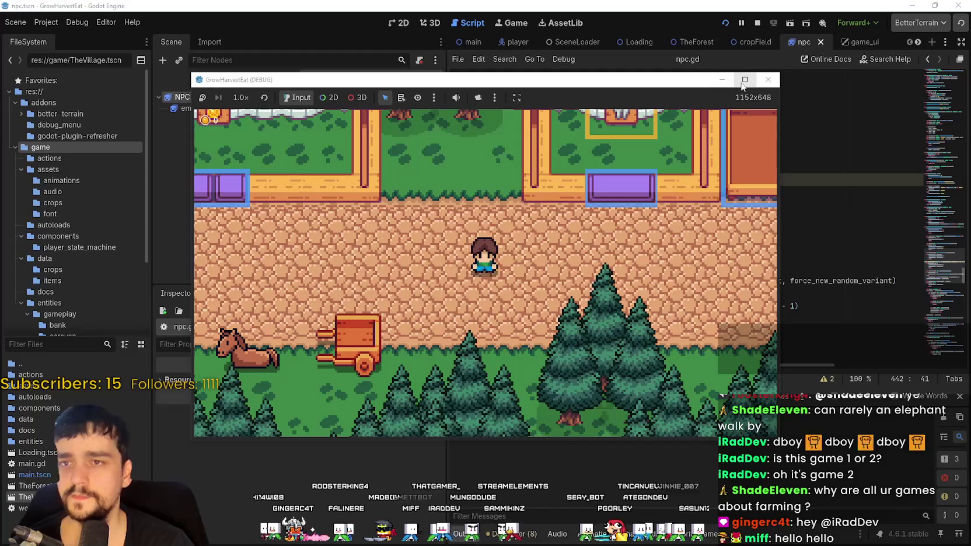
click(744, 81)
Walk the player up and left along the village path to watch the riders
key(w)
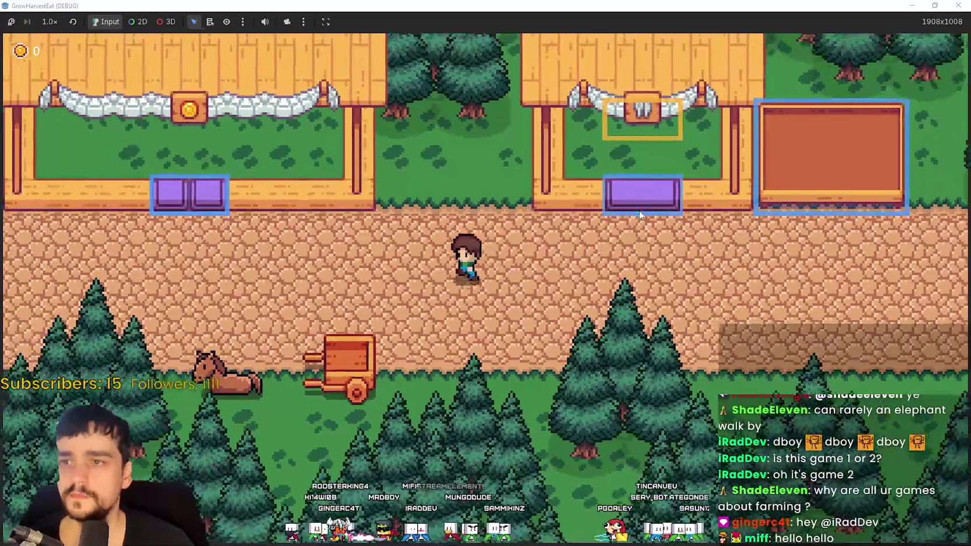
key(a)
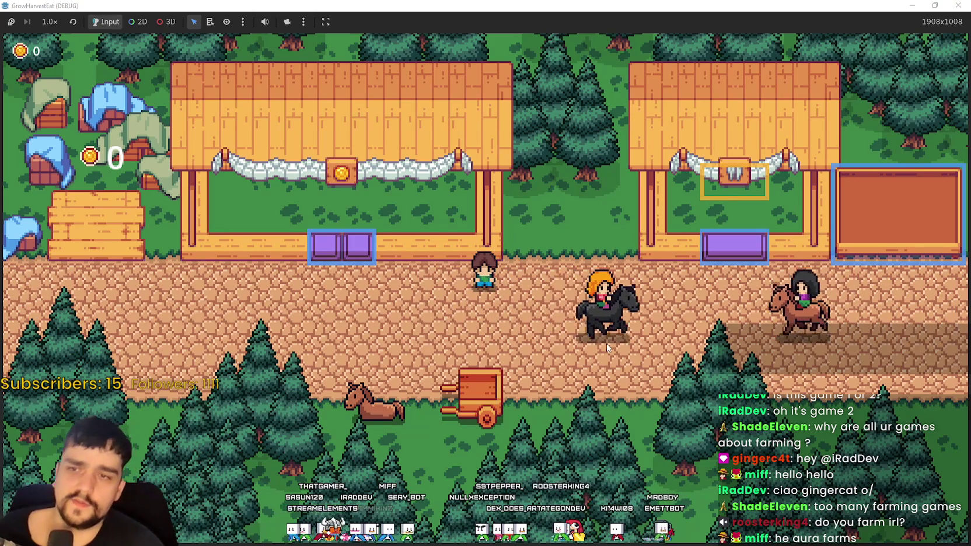
key(a)
key(s)
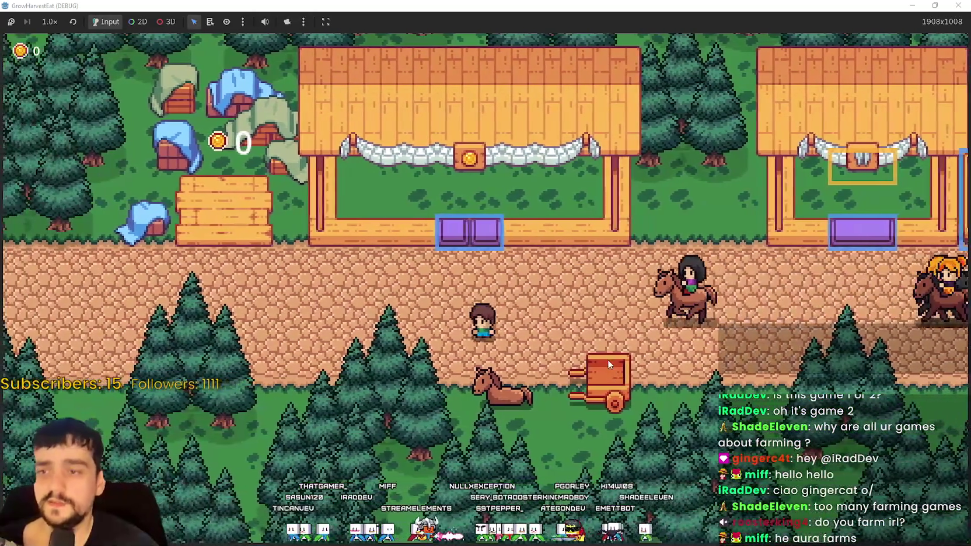
scroll(608, 359, up, 2)
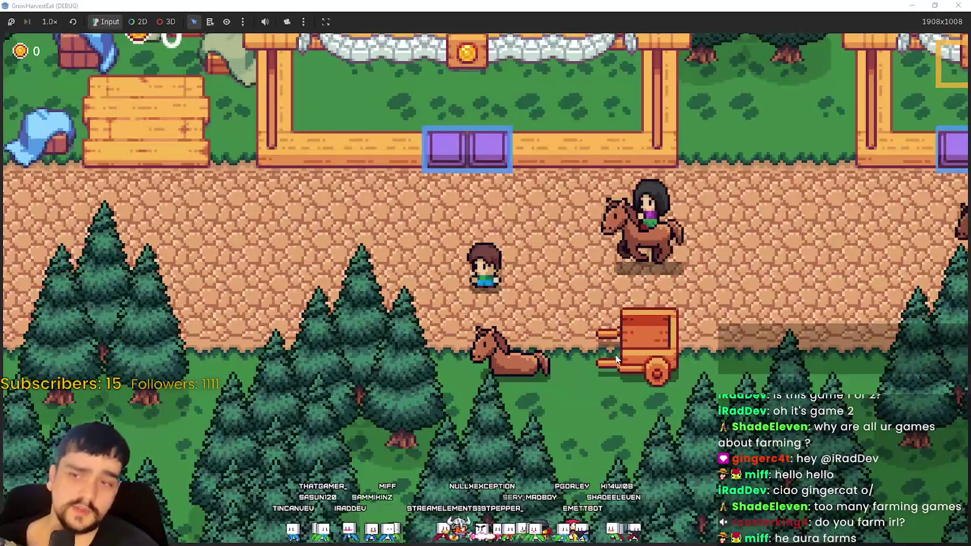
Walk the player south off the path and wander around the field
key(w)
key(s)
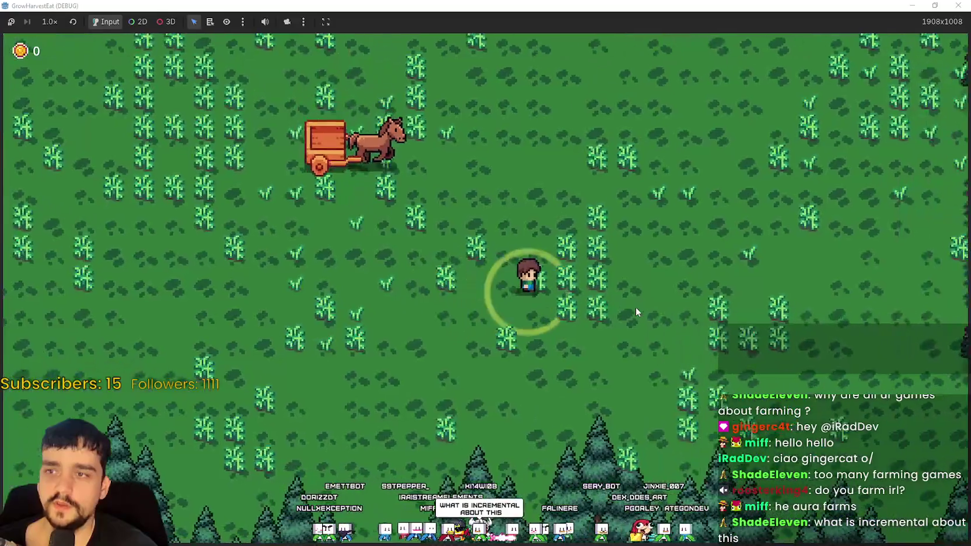
key(w)
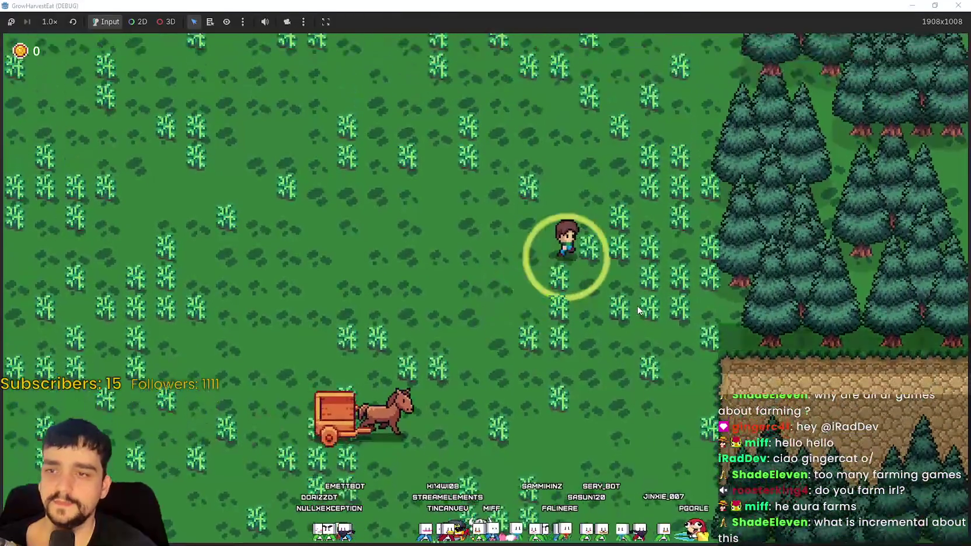
key(a)
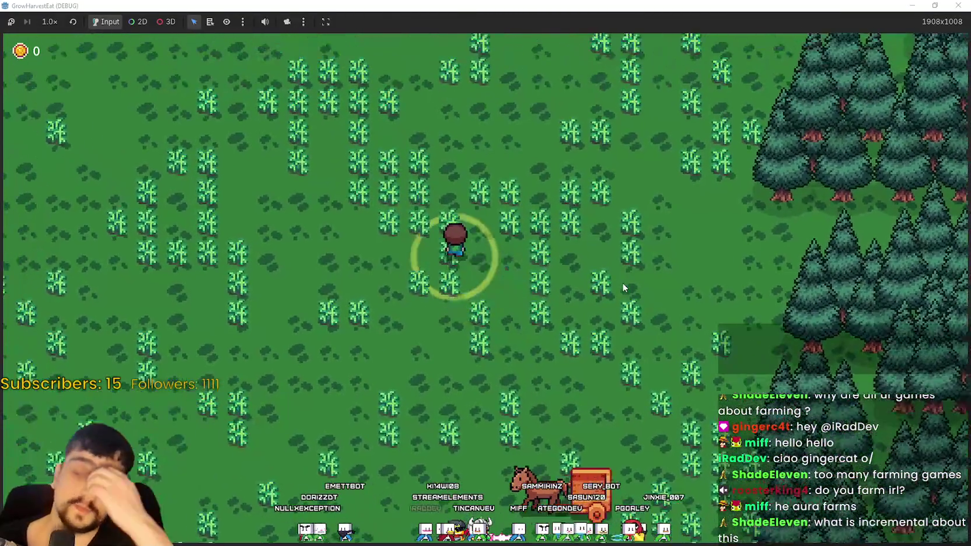
key(w)
key(a)
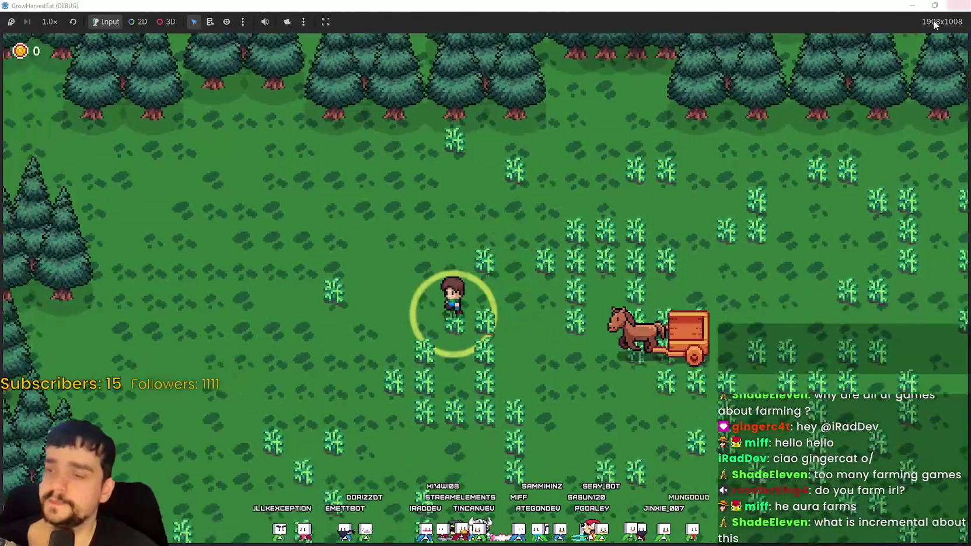
key(s)
key(d)
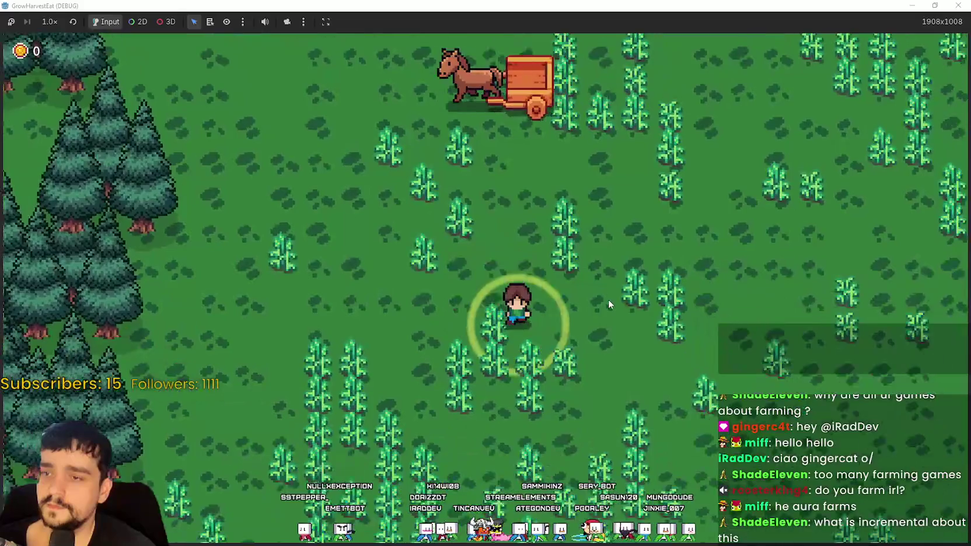
Walk up to the horse cart, then away and down across the field
key(d)
key(w)
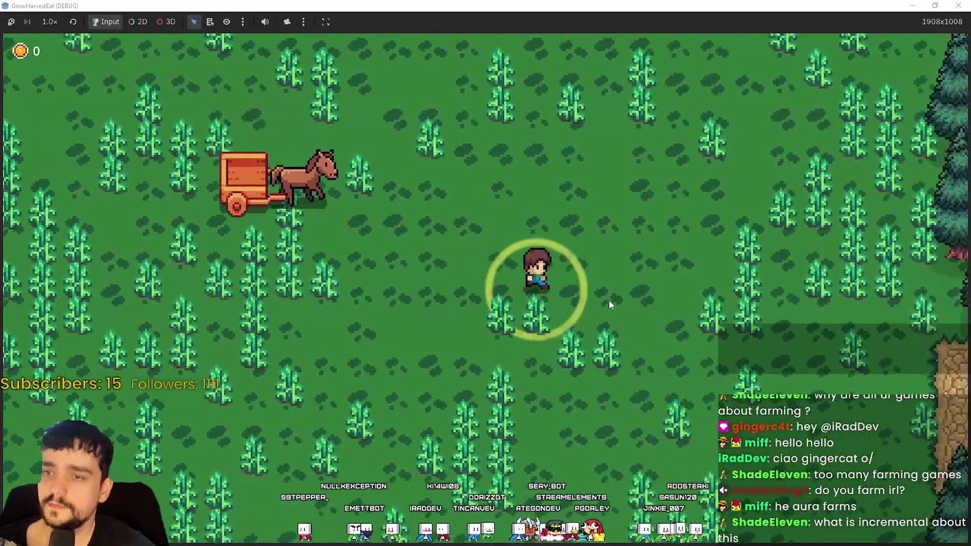
key(w)
key(a)
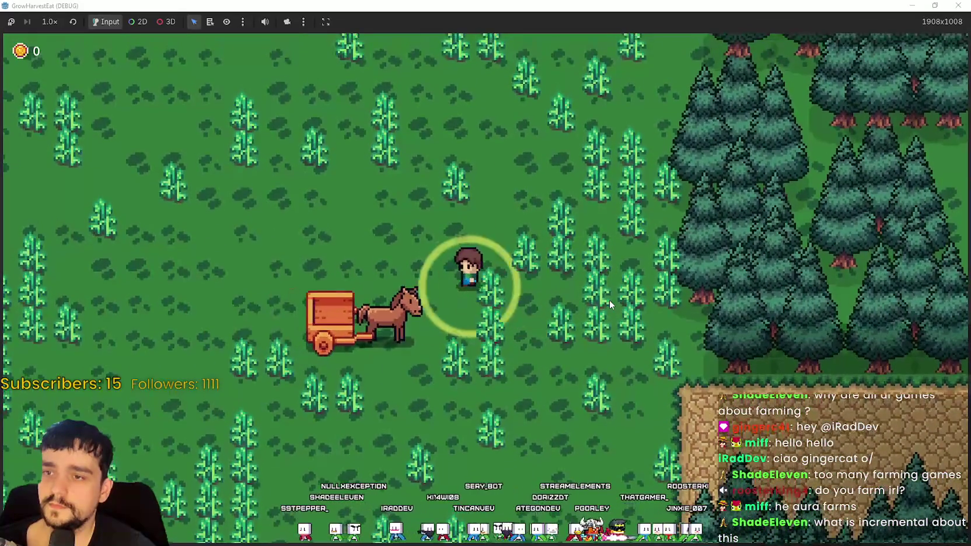
key(a)
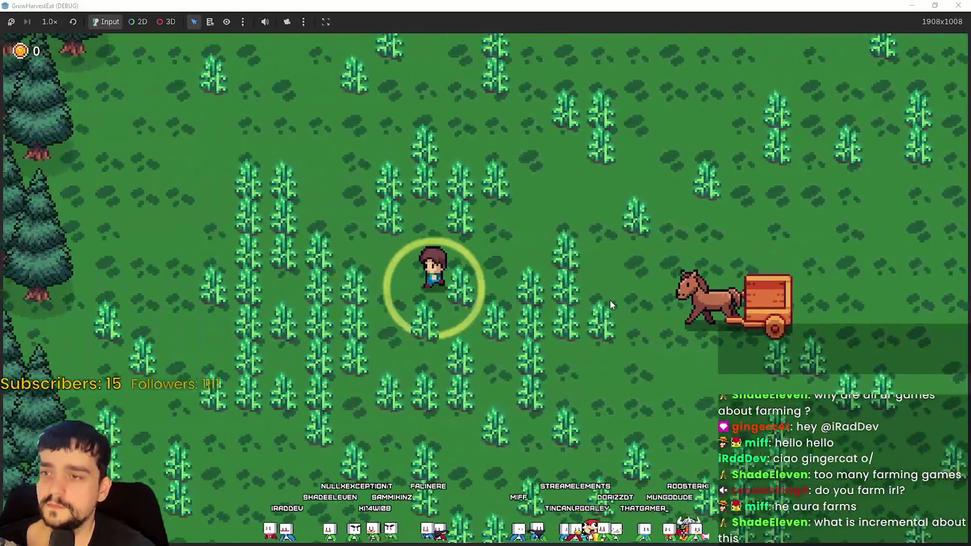
key(s)
key(d)
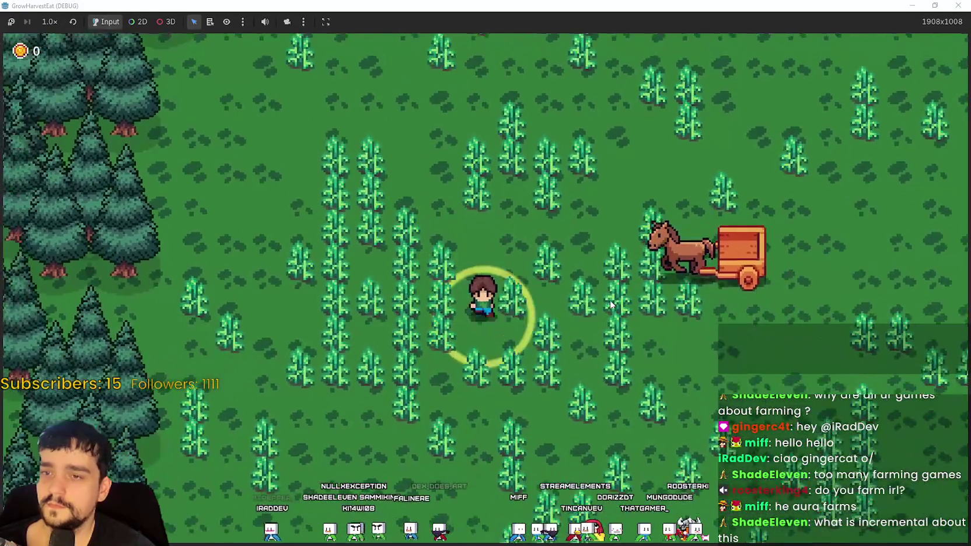
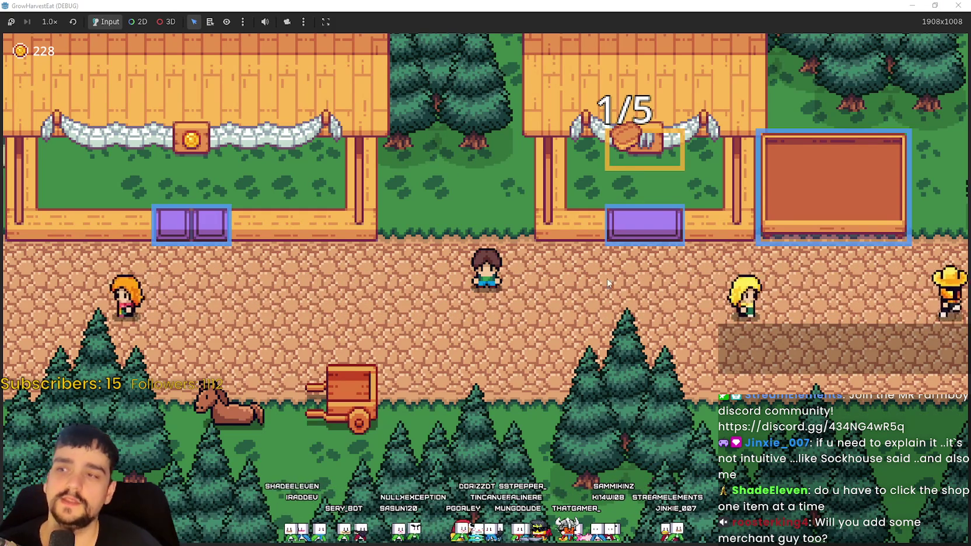
Walk the player back and forth between the coin shop and the next stall, watching the wandering NPCs
key(a)
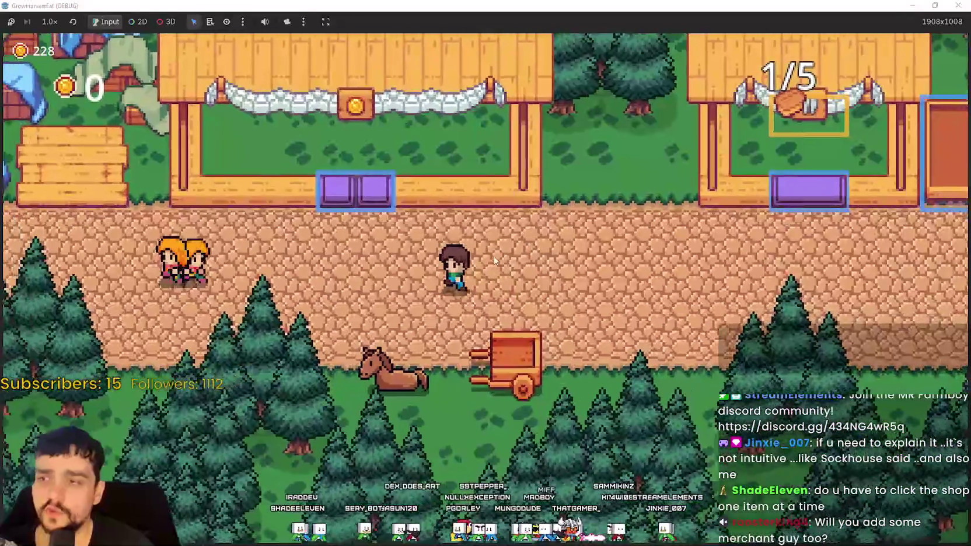
key(d)
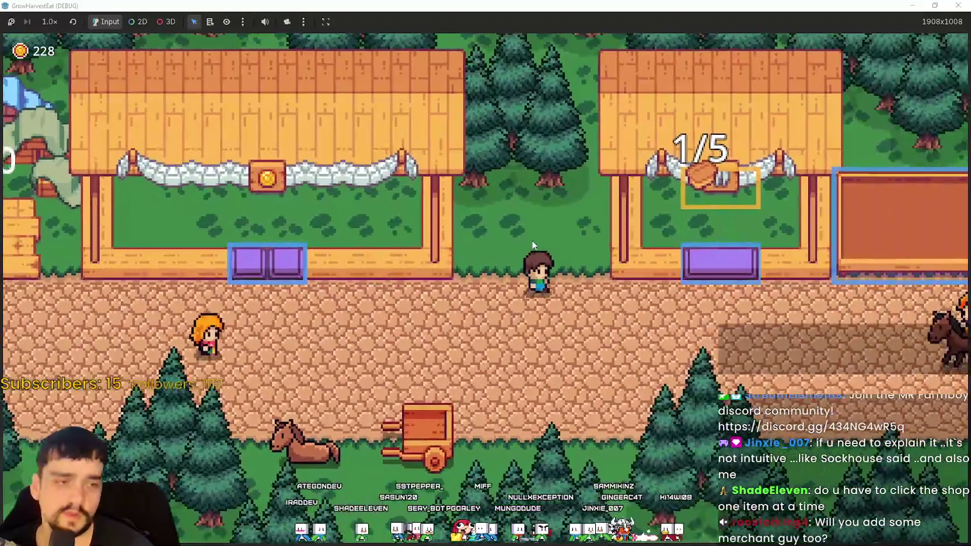
key(a)
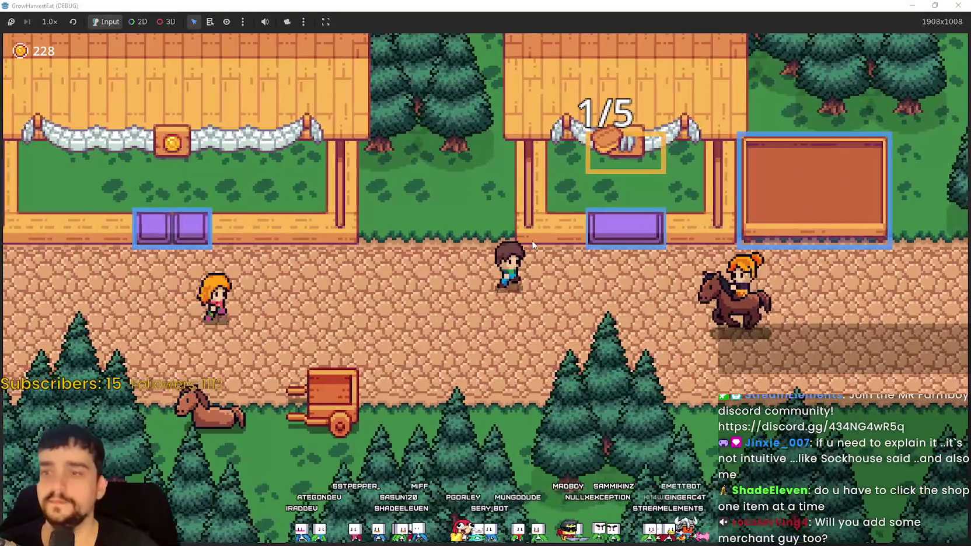
key(a)
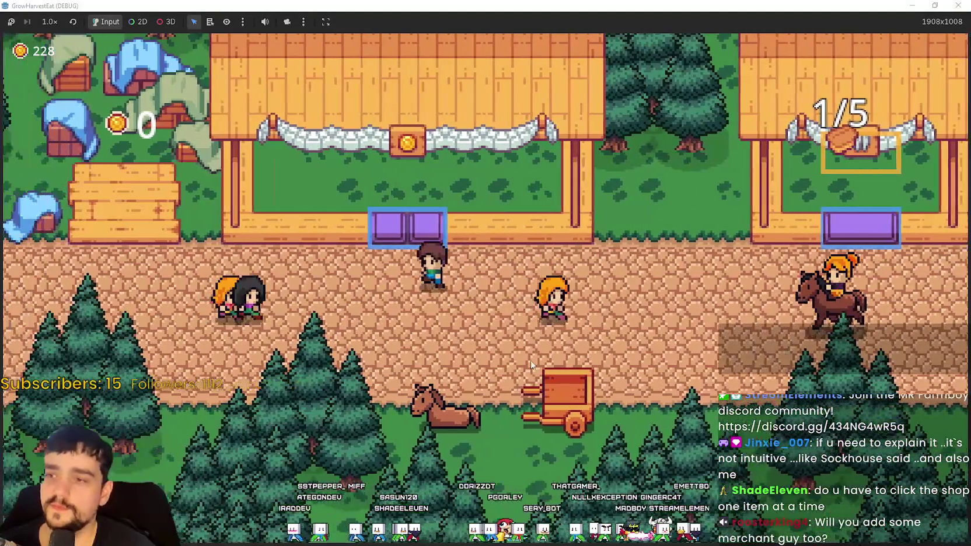
key(d)
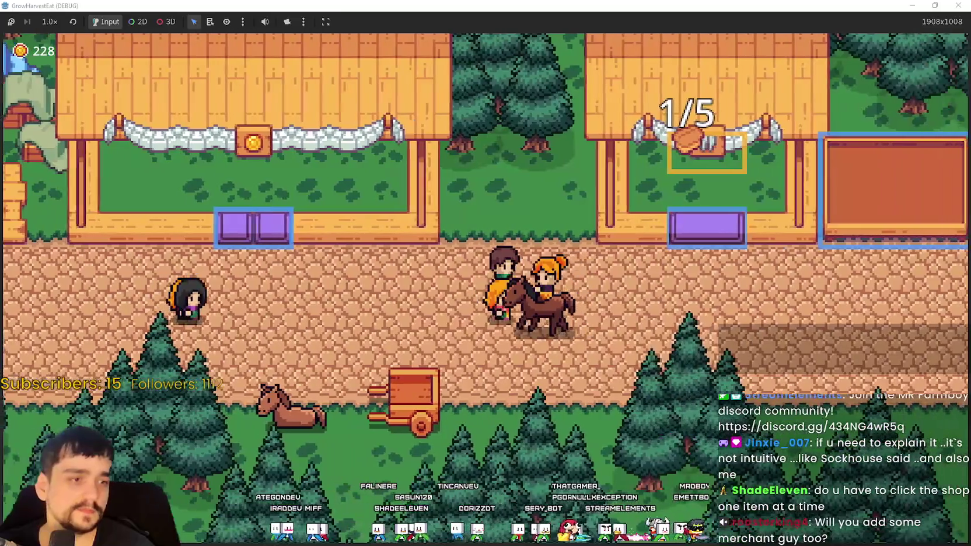
key(a)
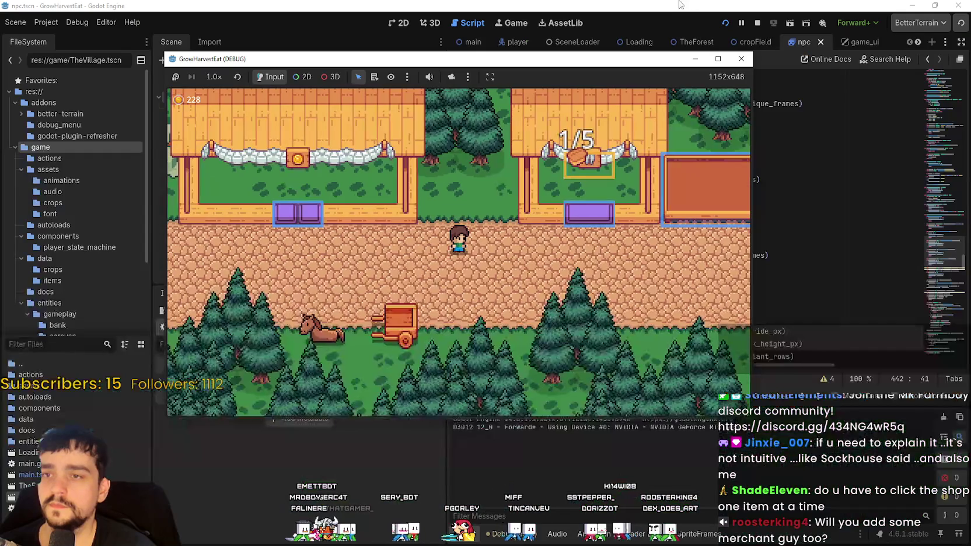
Stop the game, select the NPC node, and step through the character_variant_index matches in npc.gd
key(F8)
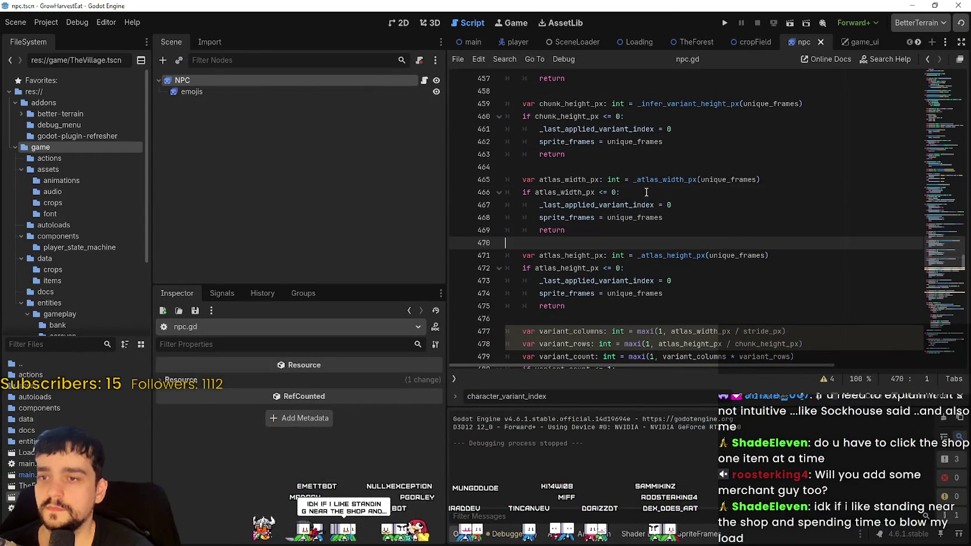
click(645, 195)
click(337, 82)
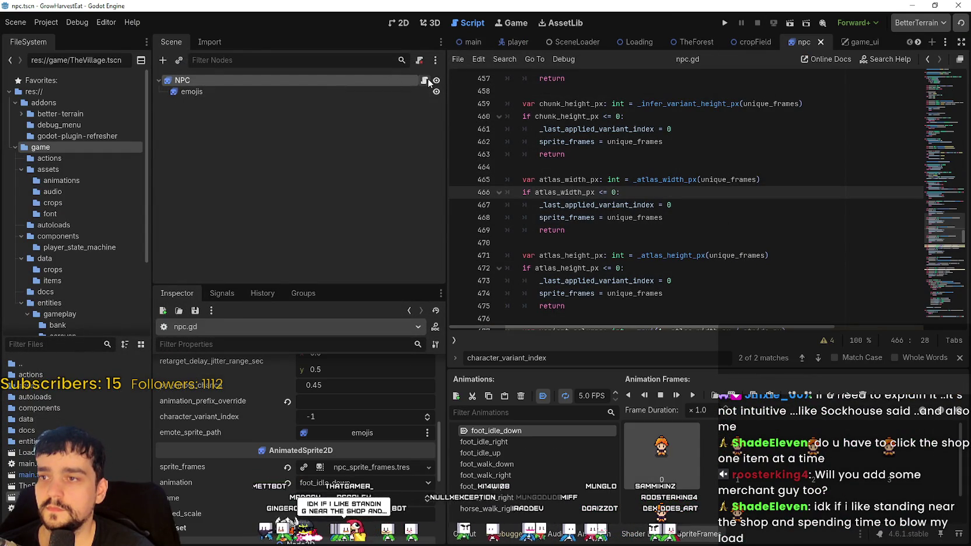
click(801, 359)
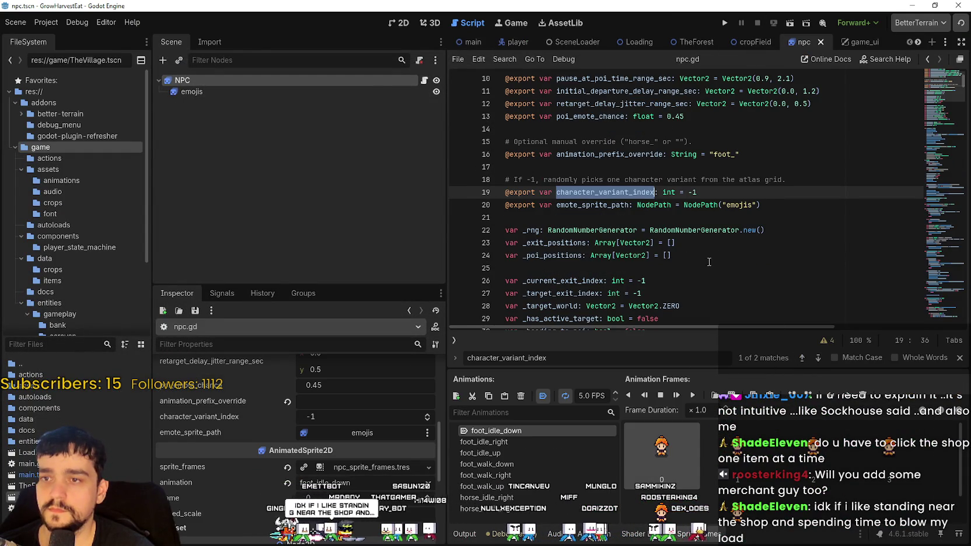
click(817, 358)
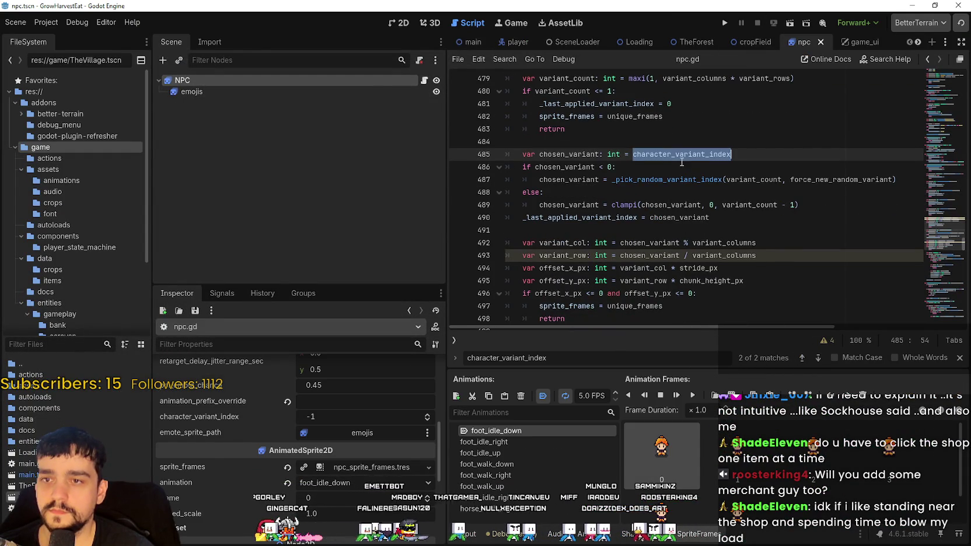
Inspect the variant count line near line 481, then relaunch the game
scroll(674, 147, up, 2)
click(762, 179)
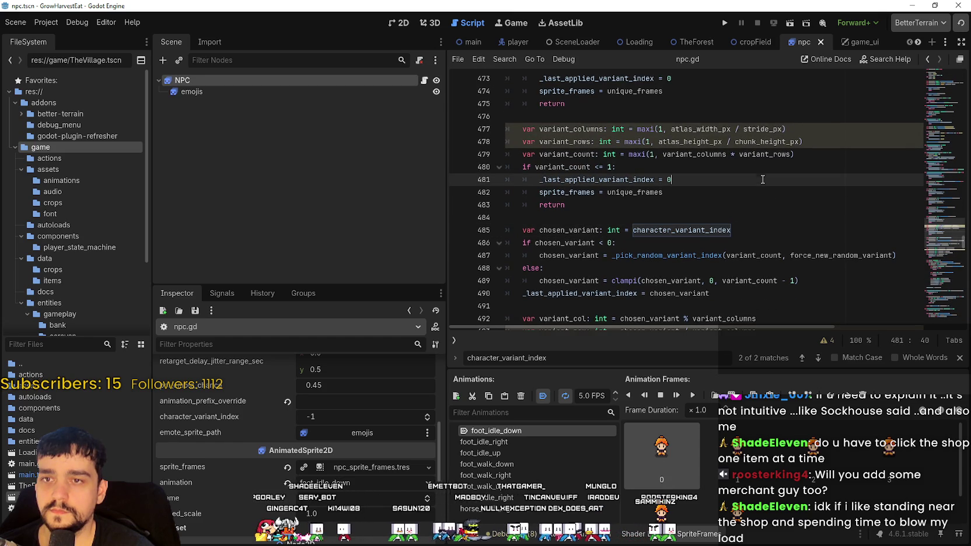
click(761, 154)
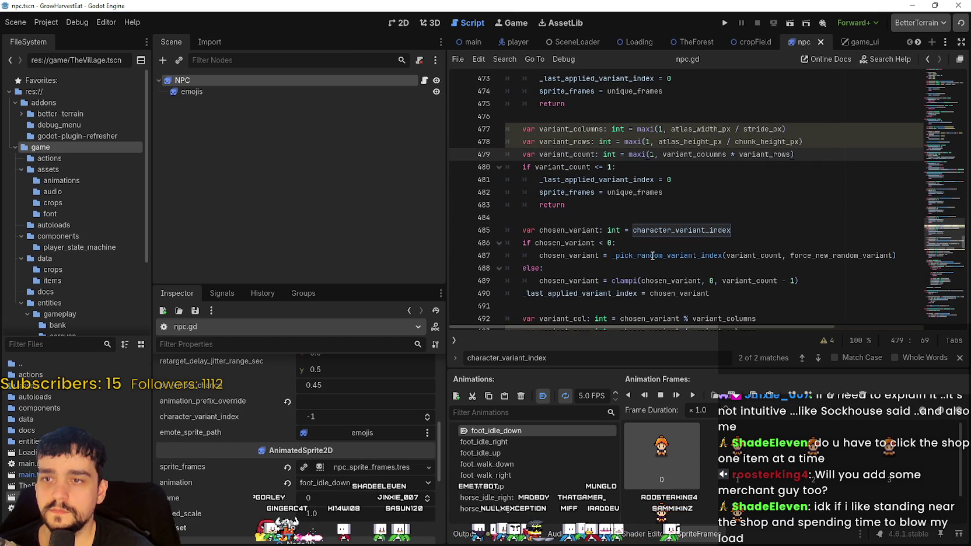
click(723, 24)
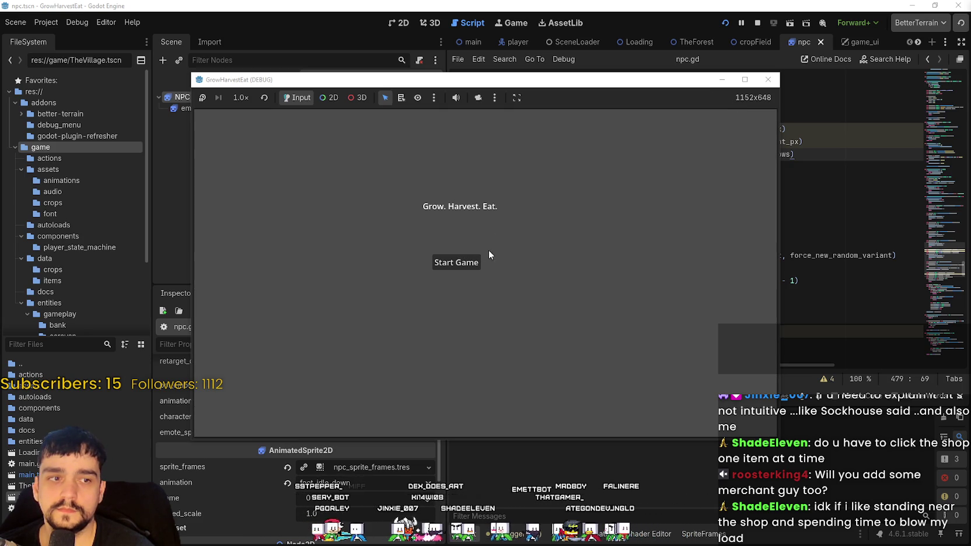
Start the game, maximize its window, set speed to 16× then 4×, and later restore the window
click(464, 263)
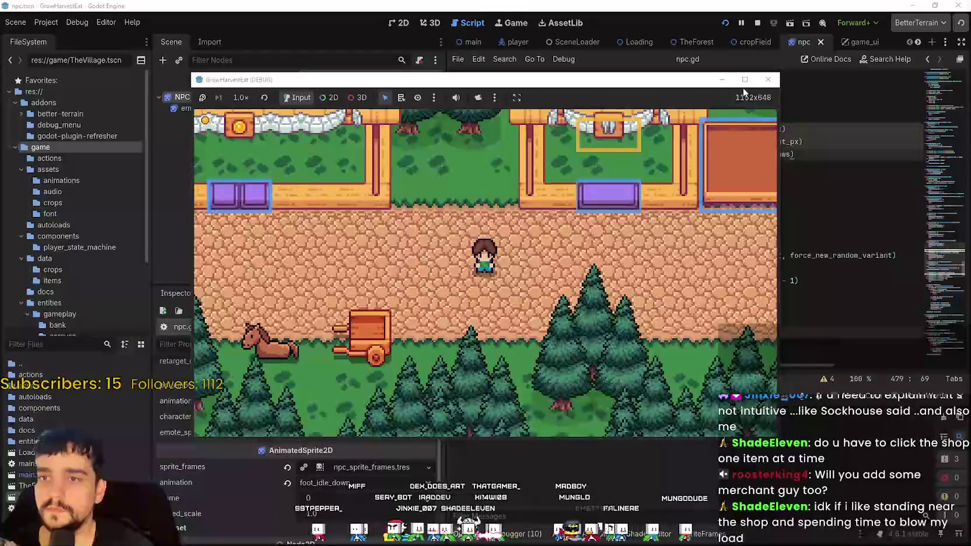
click(745, 80)
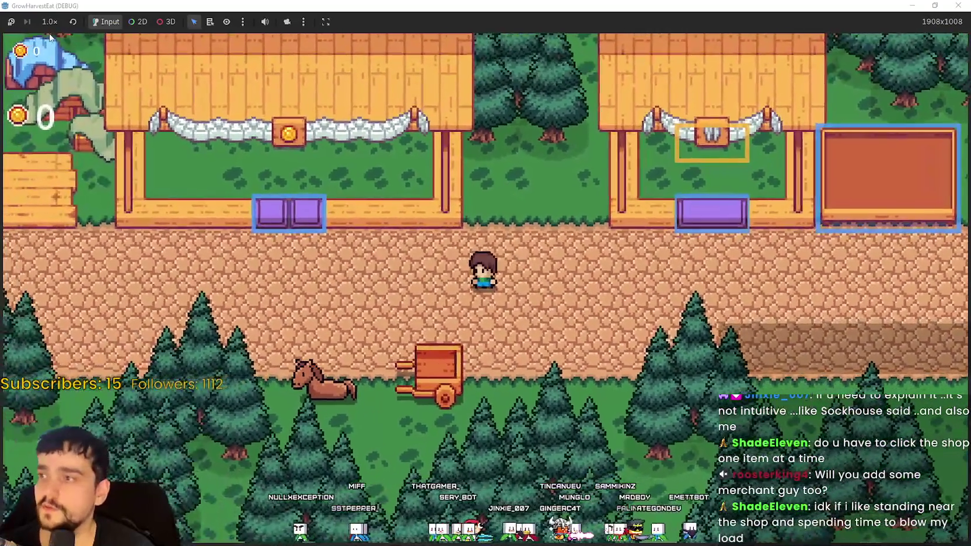
click(50, 21)
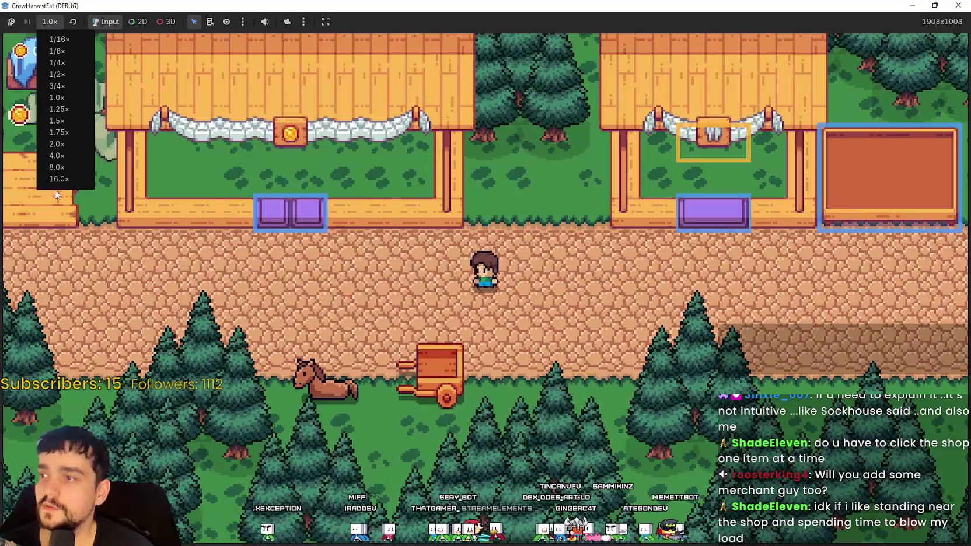
click(47, 39)
click(49, 21)
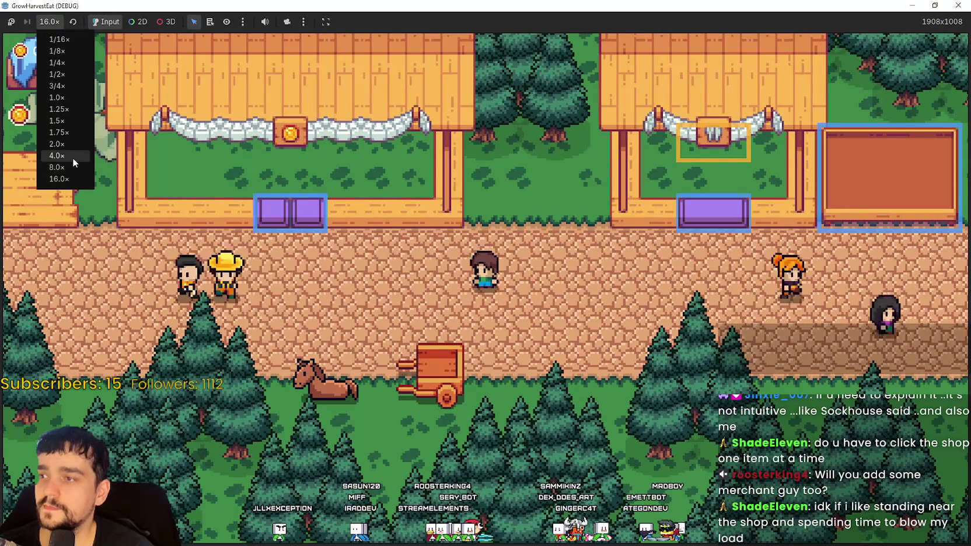
click(73, 157)
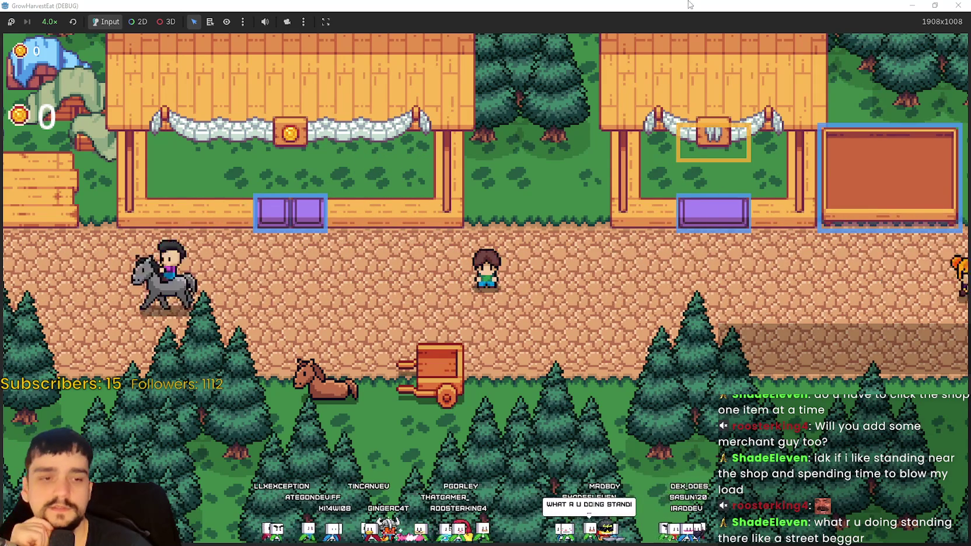
key(super+Down)
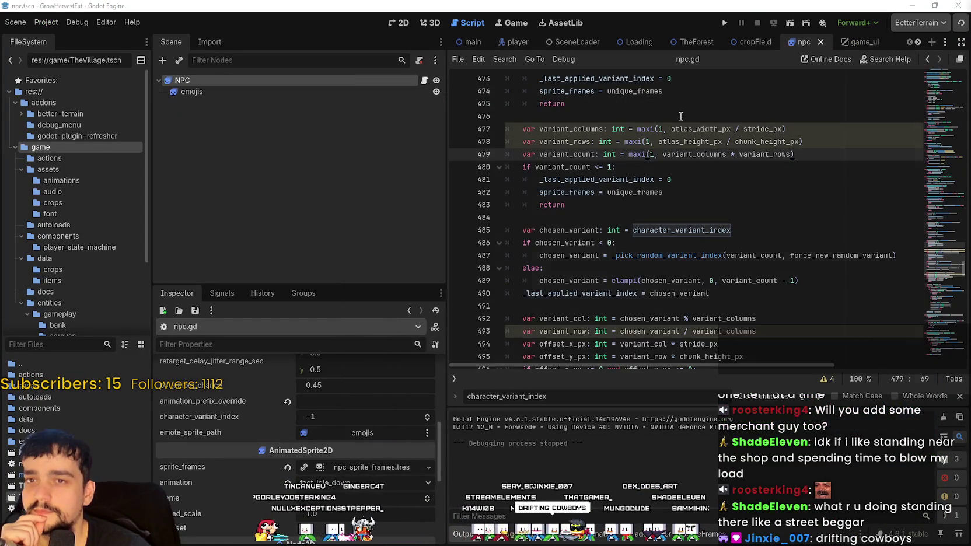
Close the game, select the NPC, and preview foot_idle_right, foot_walk_right, horse_walk_right and horse_idle_right
click(924, 78)
click(261, 84)
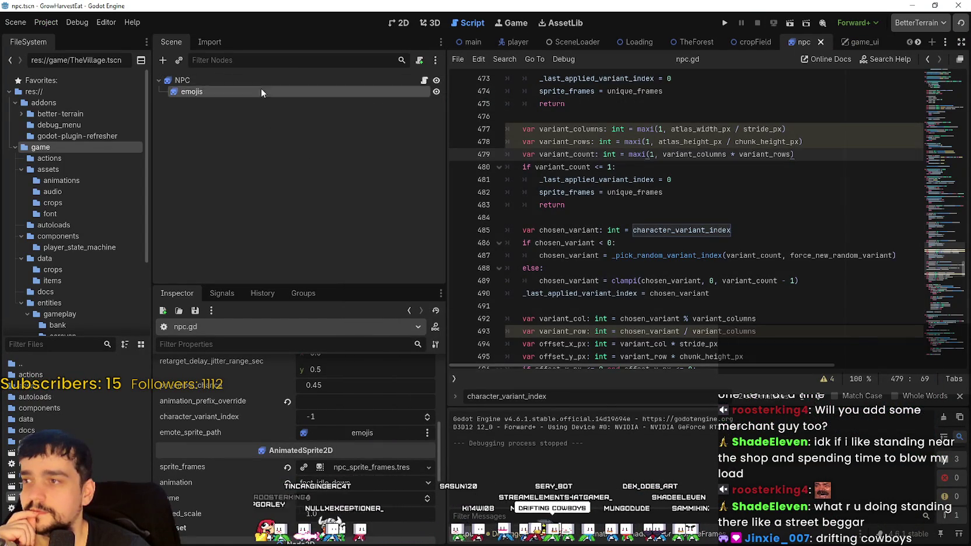
click(533, 441)
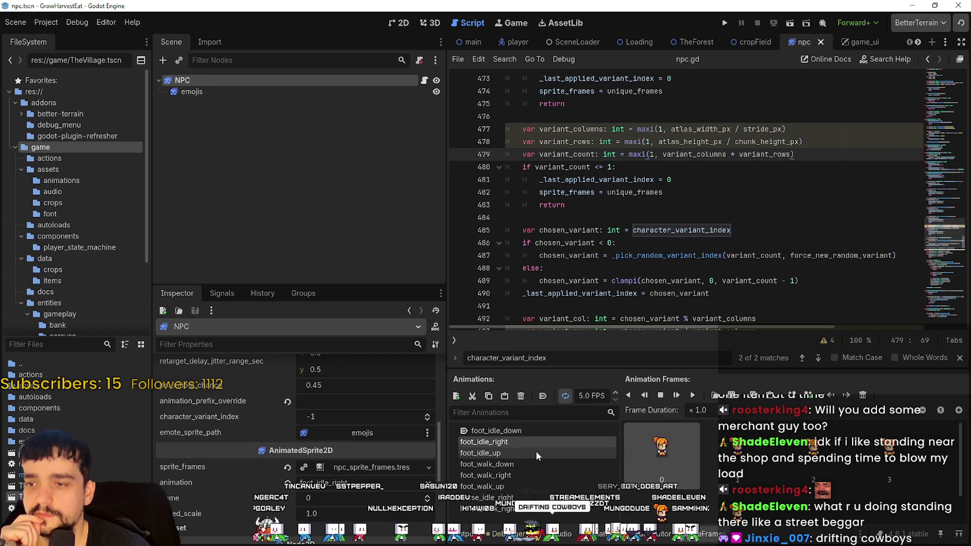
click(539, 474)
click(541, 509)
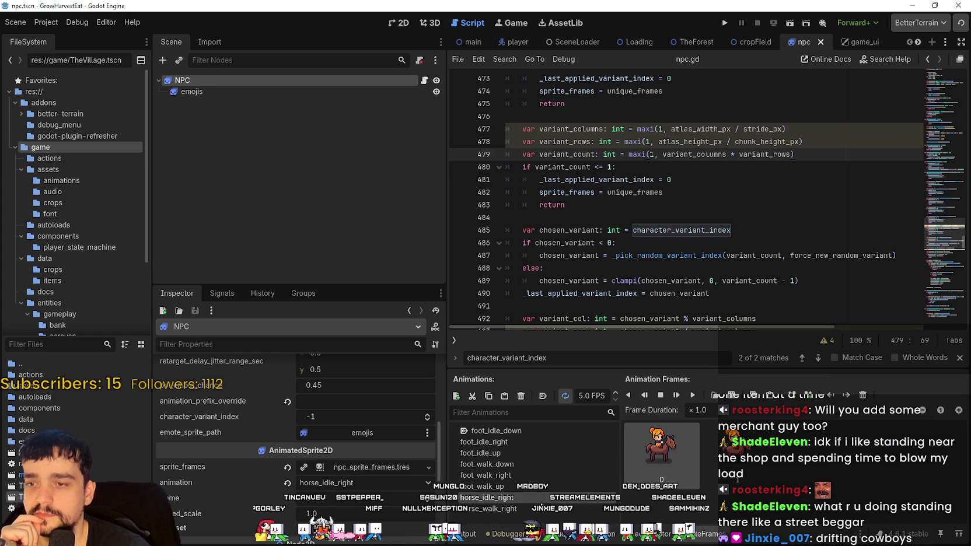
click(534, 499)
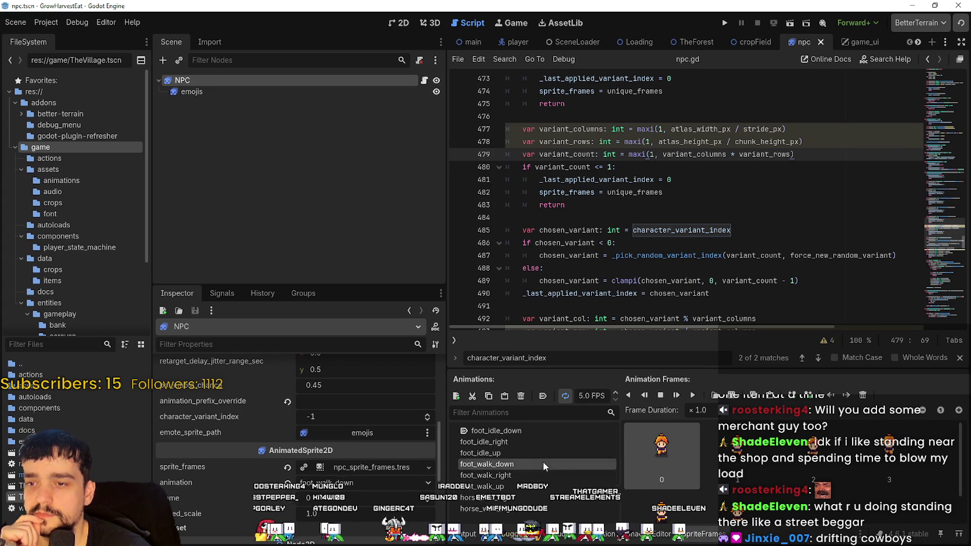
Set the NPC back to foot_idle_right and return the caret to line 484 of the script
click(543, 443)
click(724, 192)
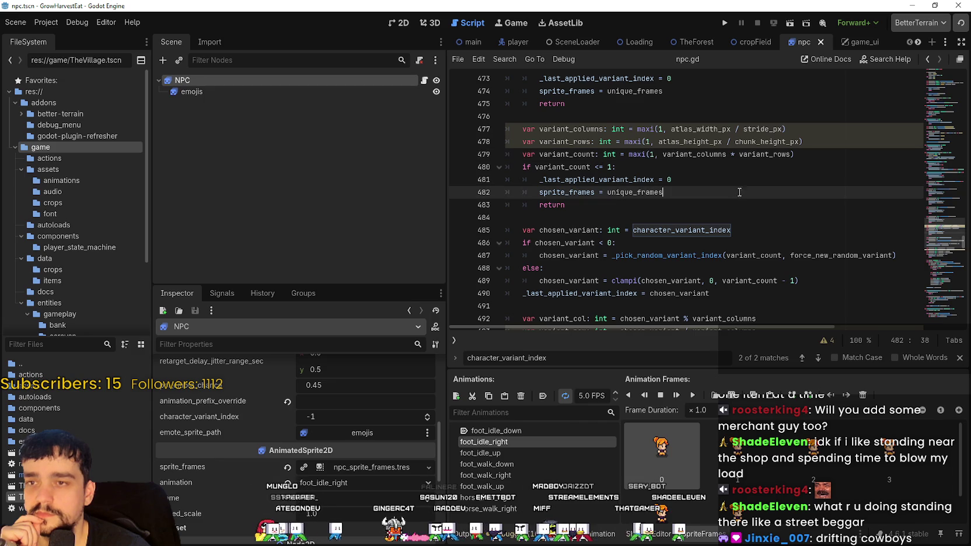
click(723, 218)
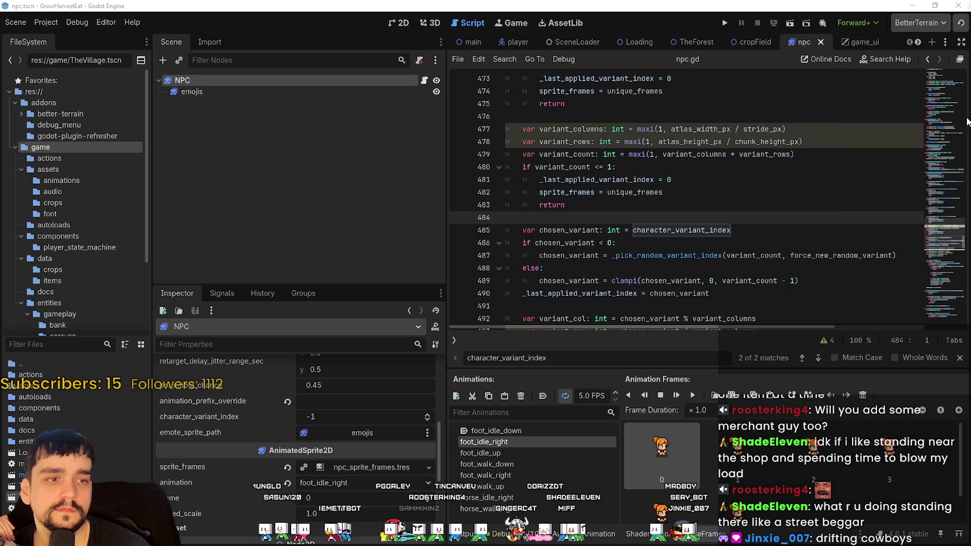
Mark chunk_height_px on line 478 of npc.gd and scroll up to its definition on line 459
click(526, 217)
scroll(267, 511, down, 4)
scroll(267, 511, up, 4)
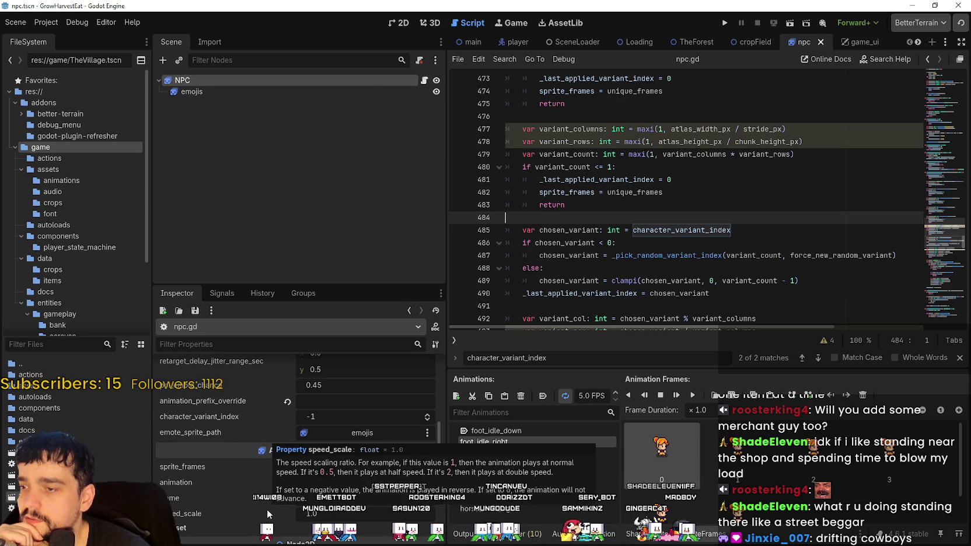
scroll(200, 480, up, 3)
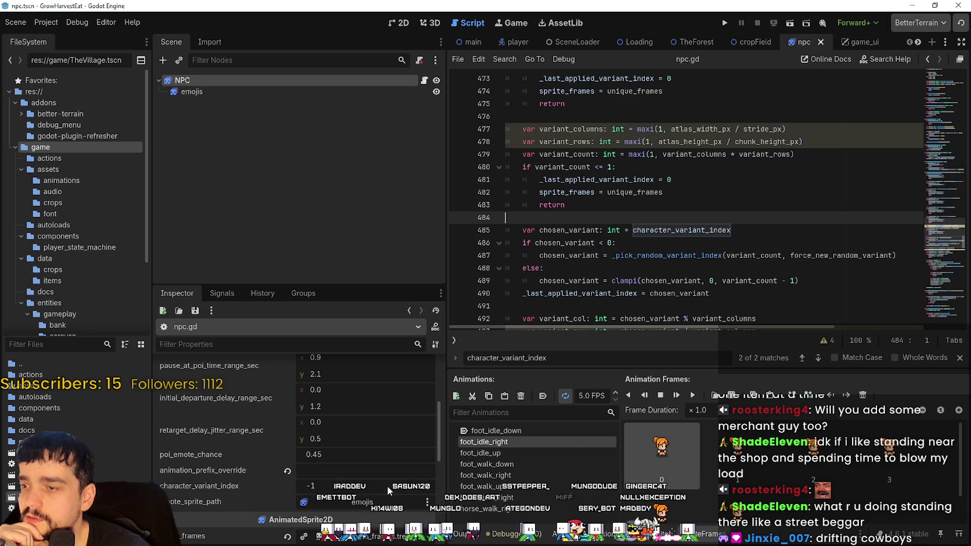
scroll(388, 485, up, 4)
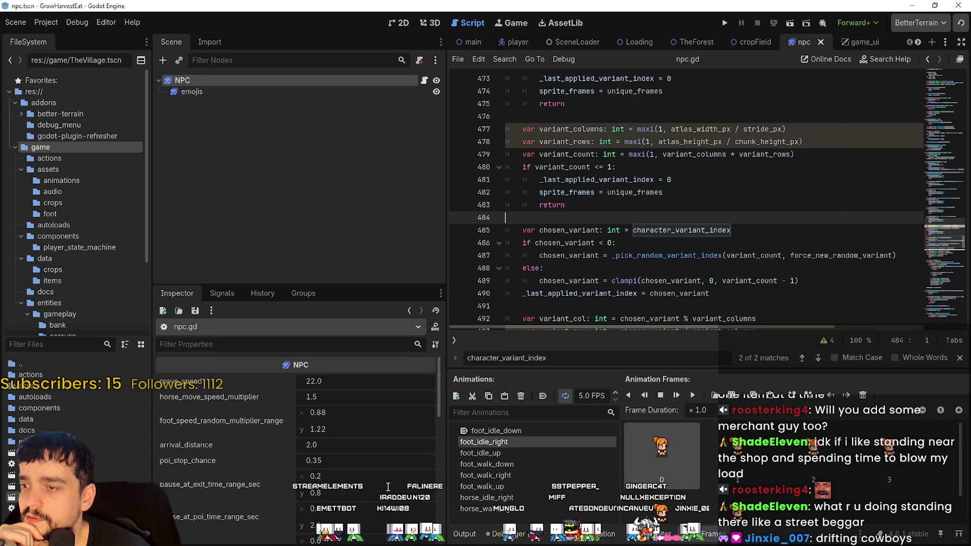
scroll(392, 482, down, 3)
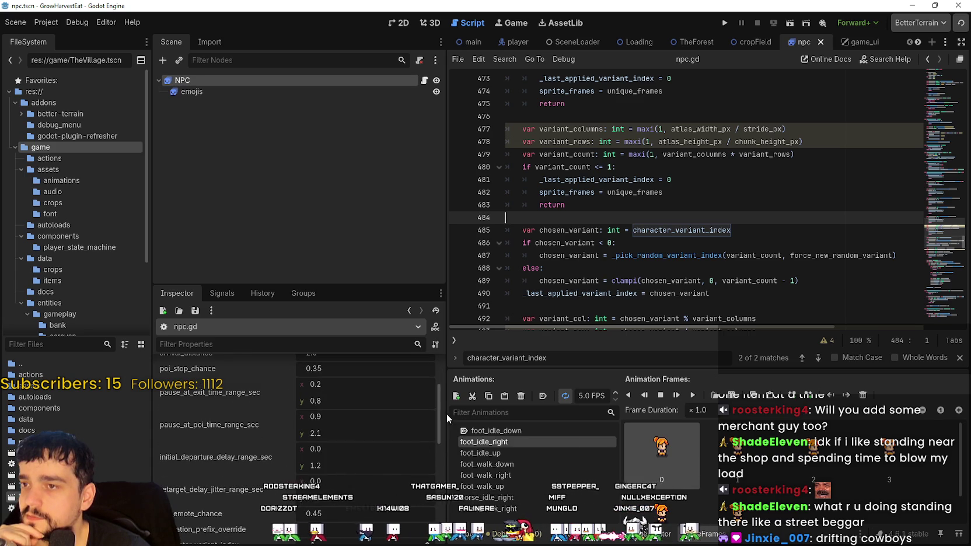
scroll(613, 181, up, 2)
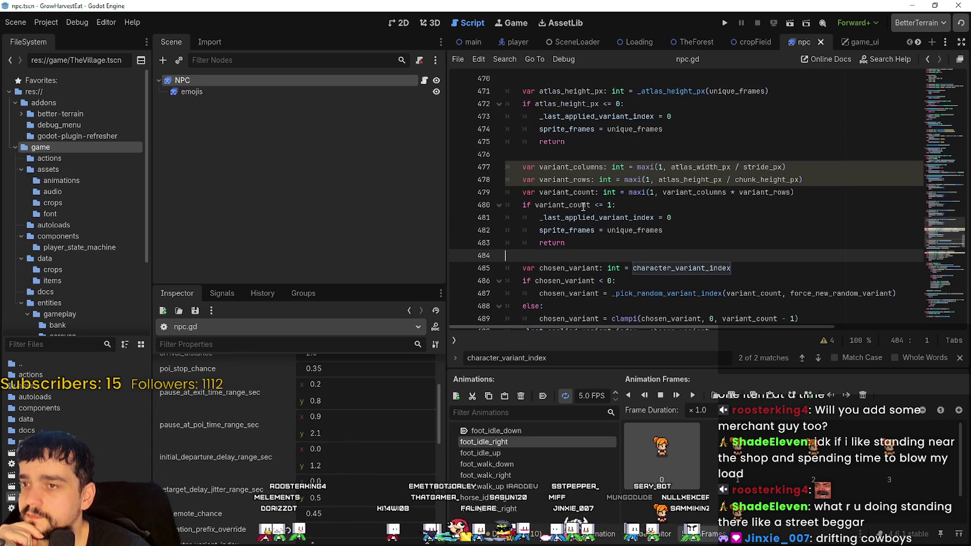
double_click(760, 218)
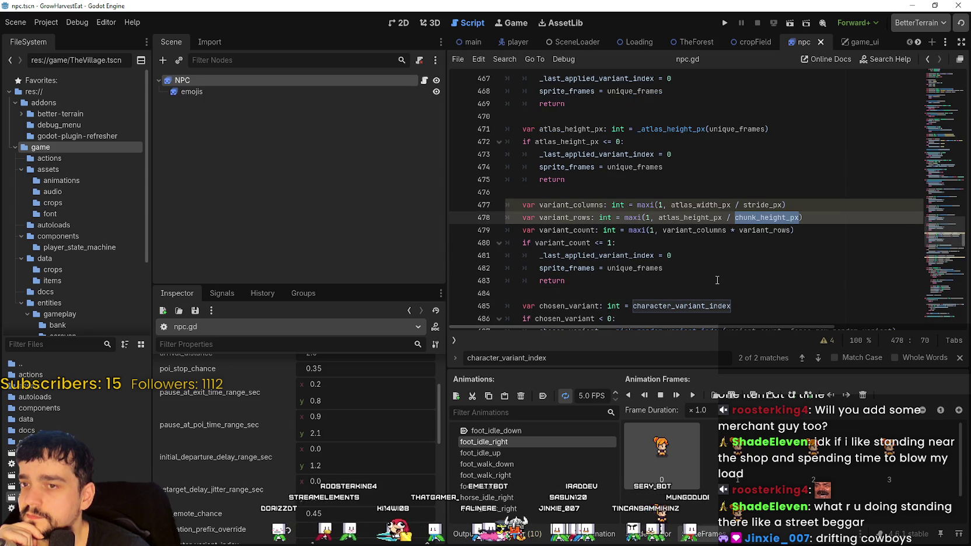
scroll(717, 280, up, 6)
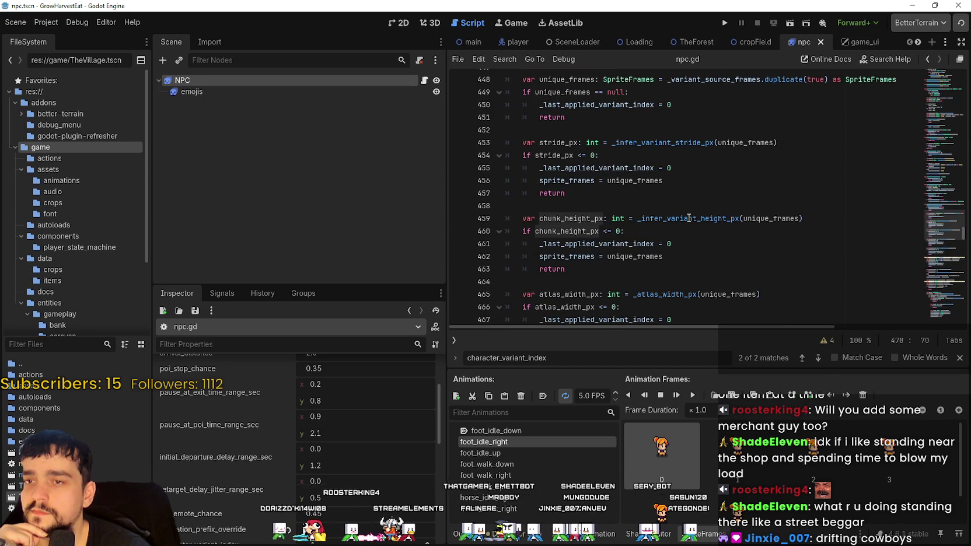
Look up the _infer_variant_height_px definition via Lookup Symbol and dismiss the AtlasTexture.region popup
right_click(689, 219)
key(Escape)
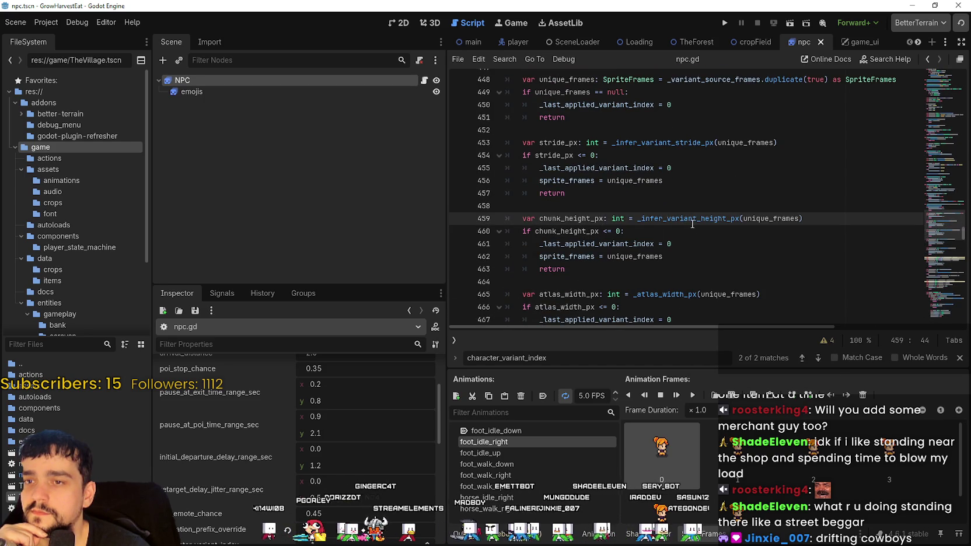
right_click(692, 221)
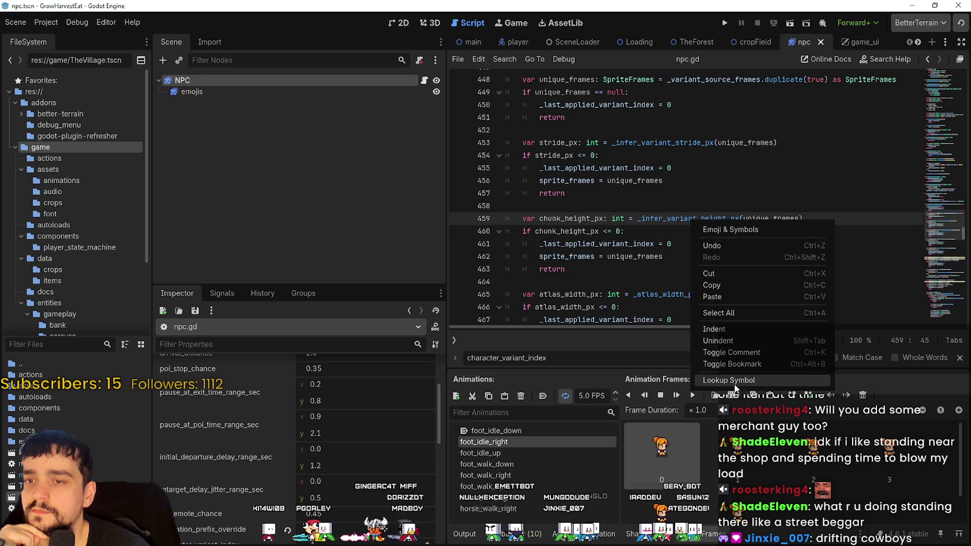
click(734, 380)
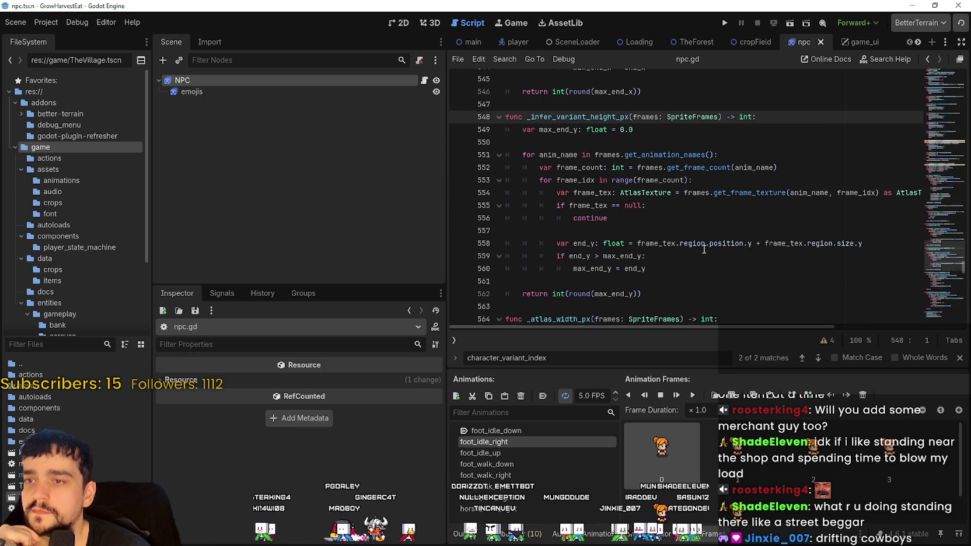
mouse_move(703, 250)
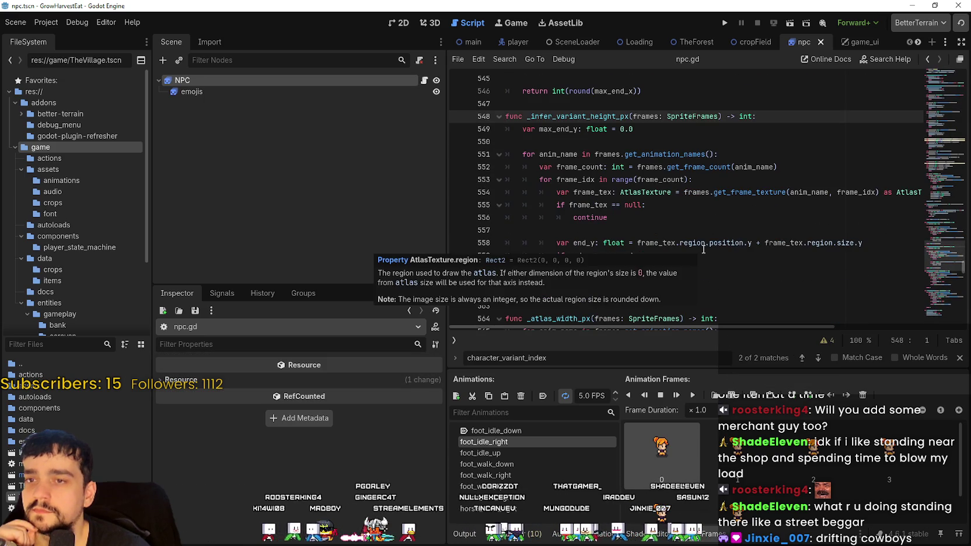
click(656, 231)
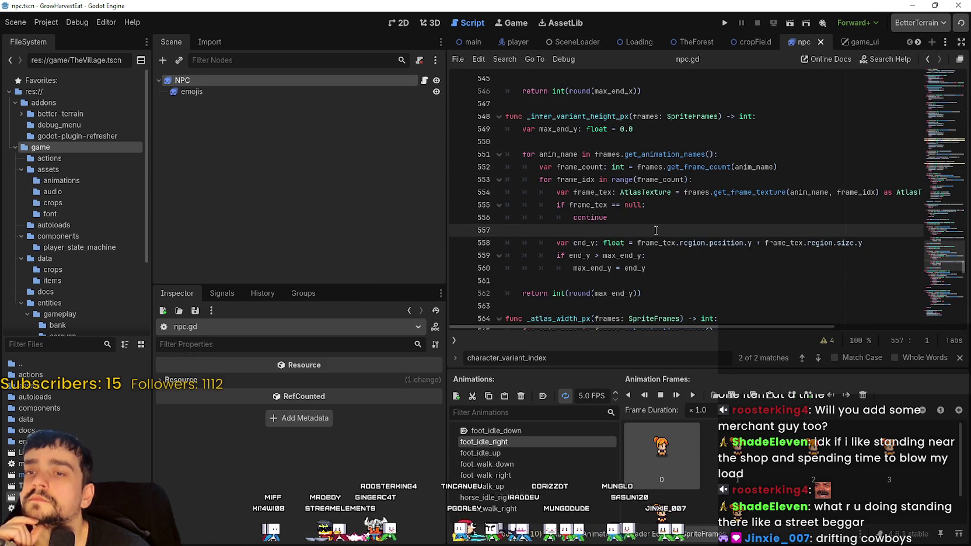
Review the function, highlight every SpriteFrames use, and close the character_variant_index search
scroll(656, 231, down, 2)
click(659, 204)
scroll(660, 205, down, 4)
scroll(661, 209, up, 3)
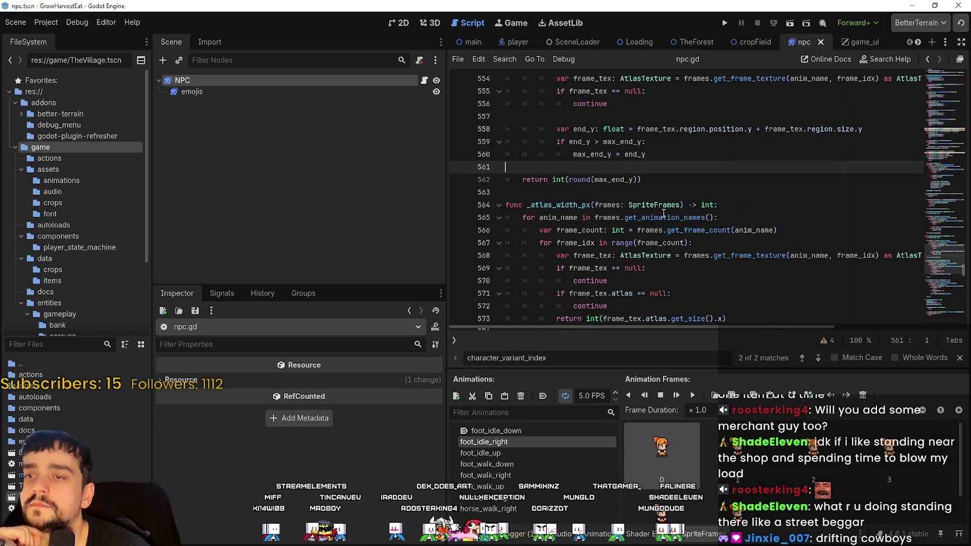
scroll(663, 213, up, 3)
double_click(700, 116)
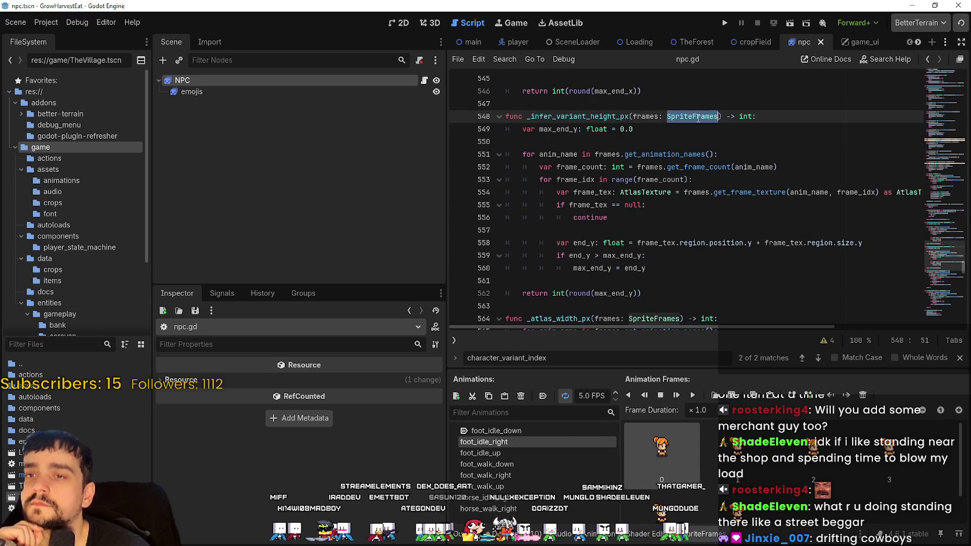
scroll(683, 234, down, 2)
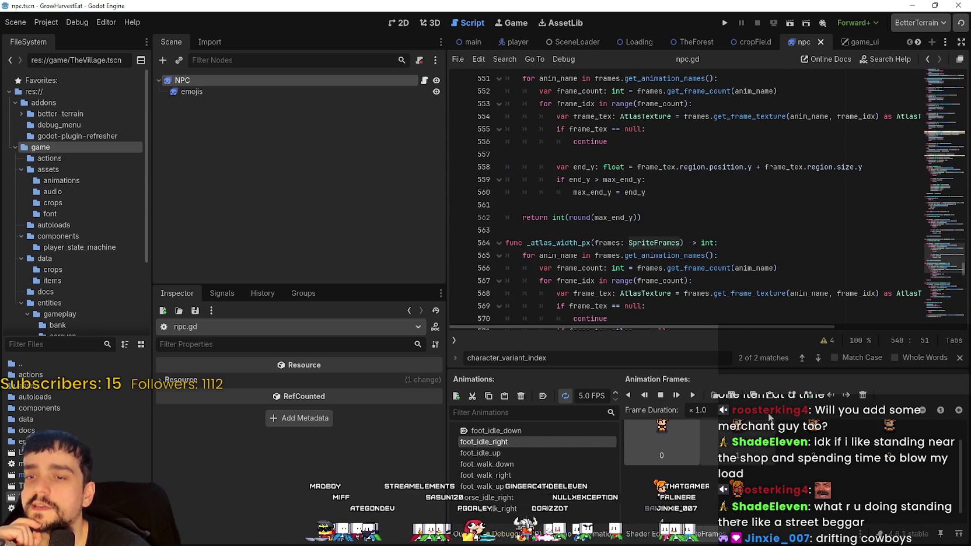
click(961, 358)
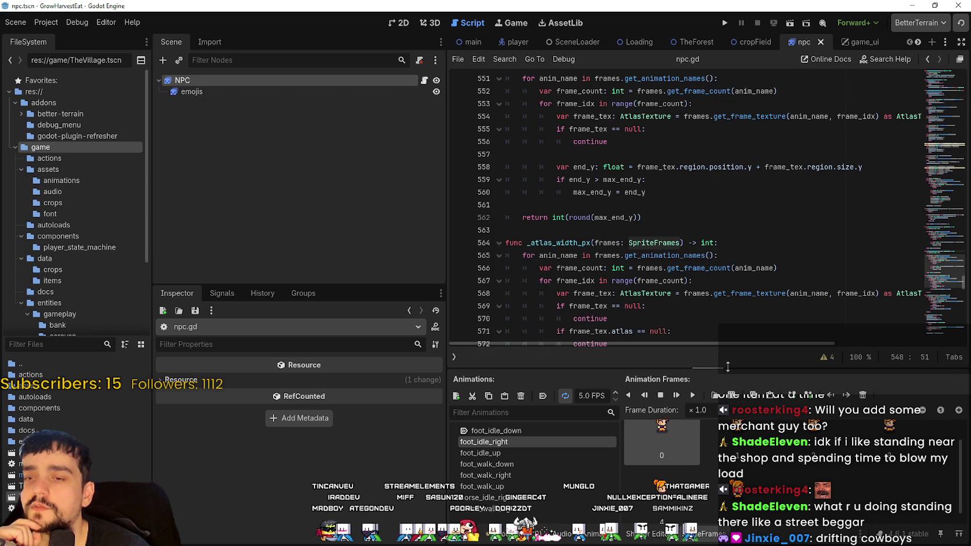
Enlarge the SpriteFrames panel, select the NPC node, and expand its sprite_frames resource npc_sprite_frames.tres
drag(717, 369, 718, 344)
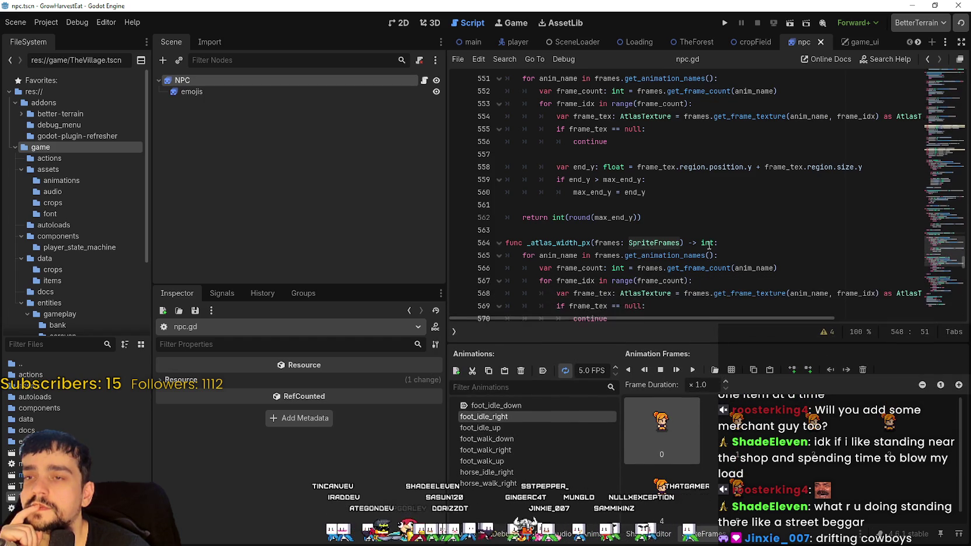
scroll(728, 230, up, 2)
click(232, 82)
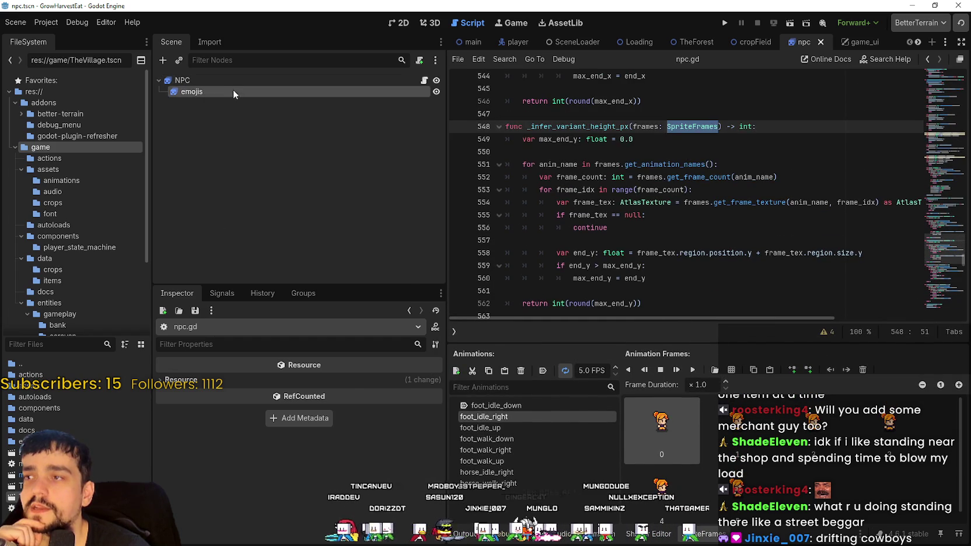
scroll(231, 493, down, 5)
scroll(233, 489, down, 5)
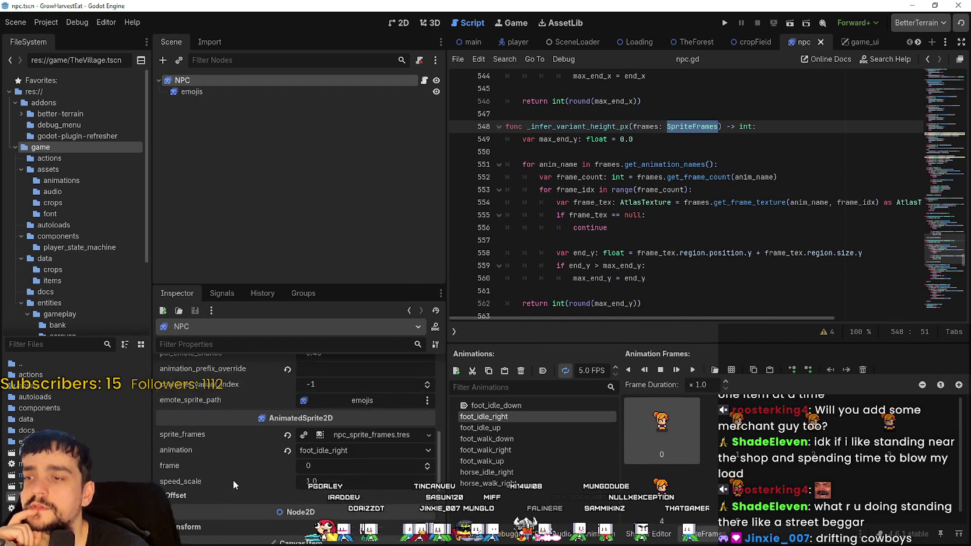
click(349, 410)
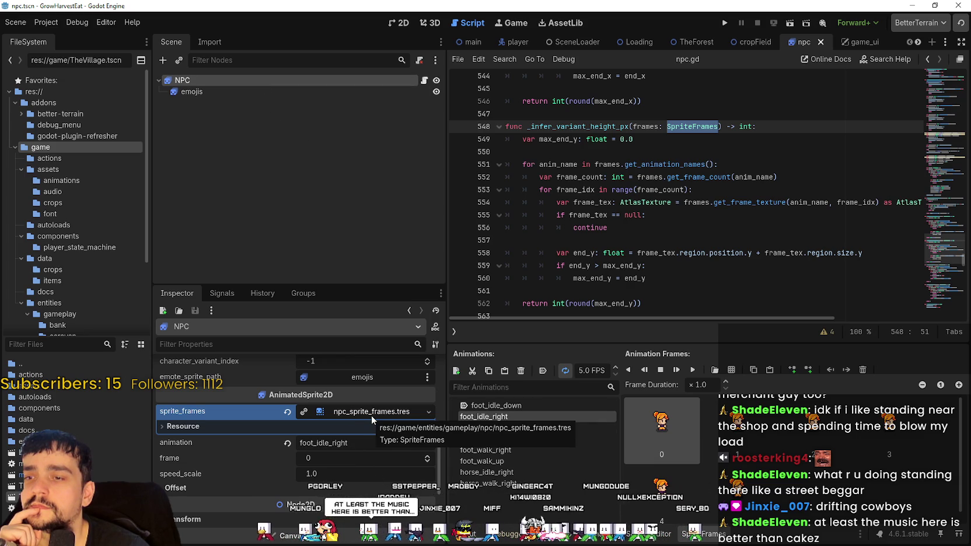
click(621, 240)
scroll(621, 244, up, 3)
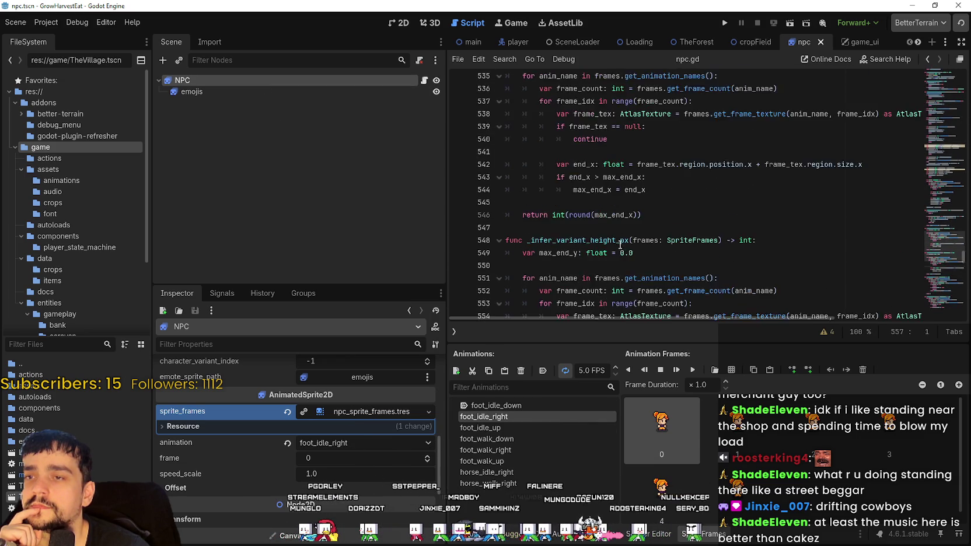
scroll(833, 276, up, 2)
click(946, 235)
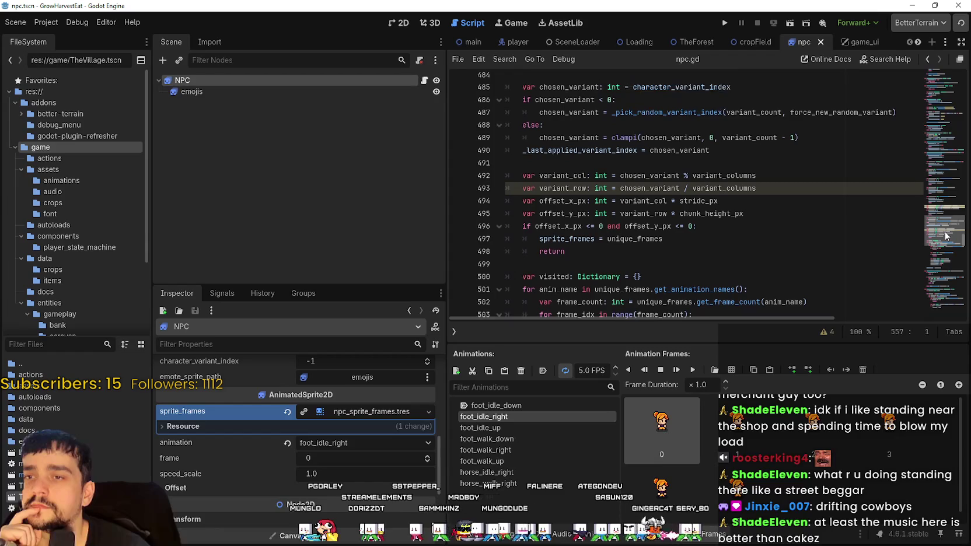
double_click(654, 189)
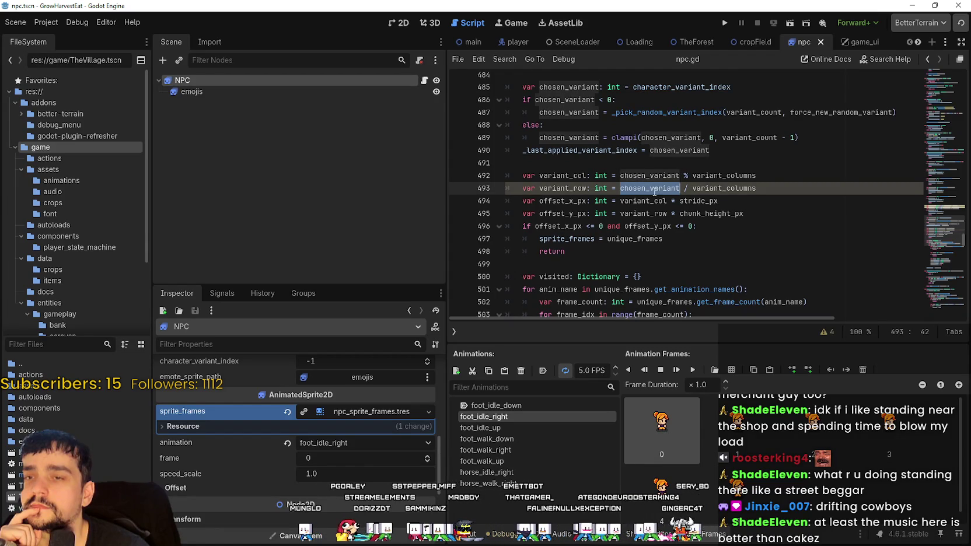
scroll(787, 190, up, 5)
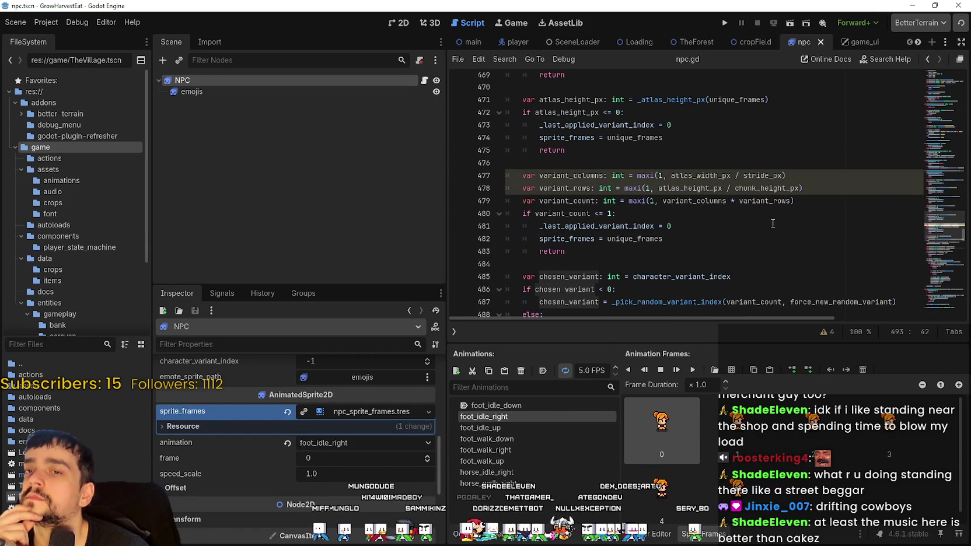
double_click(558, 199)
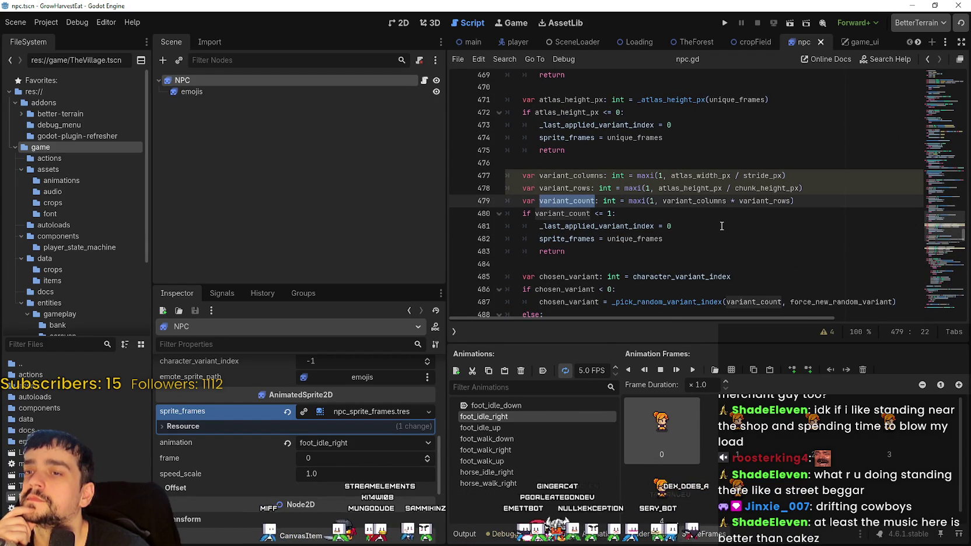
scroll(722, 226, down, 1)
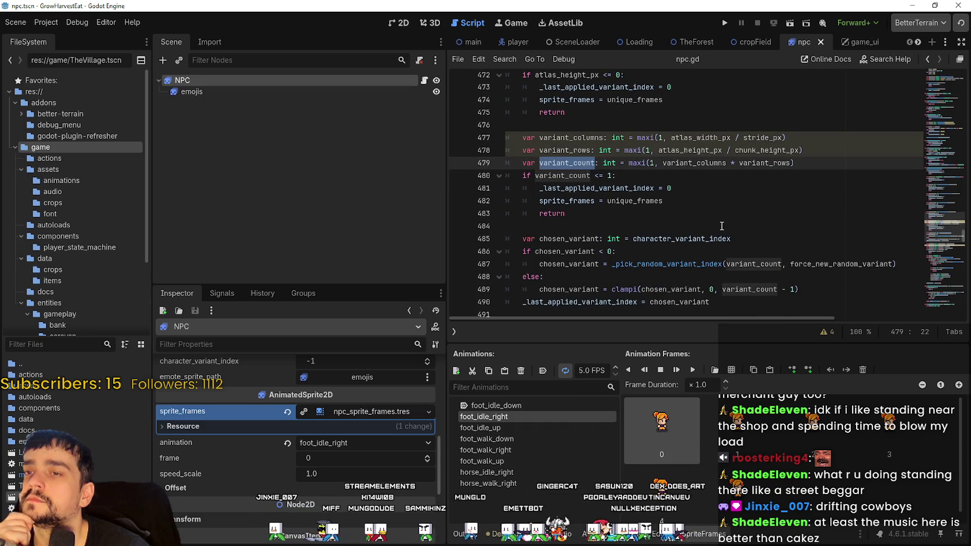
double_click(680, 164)
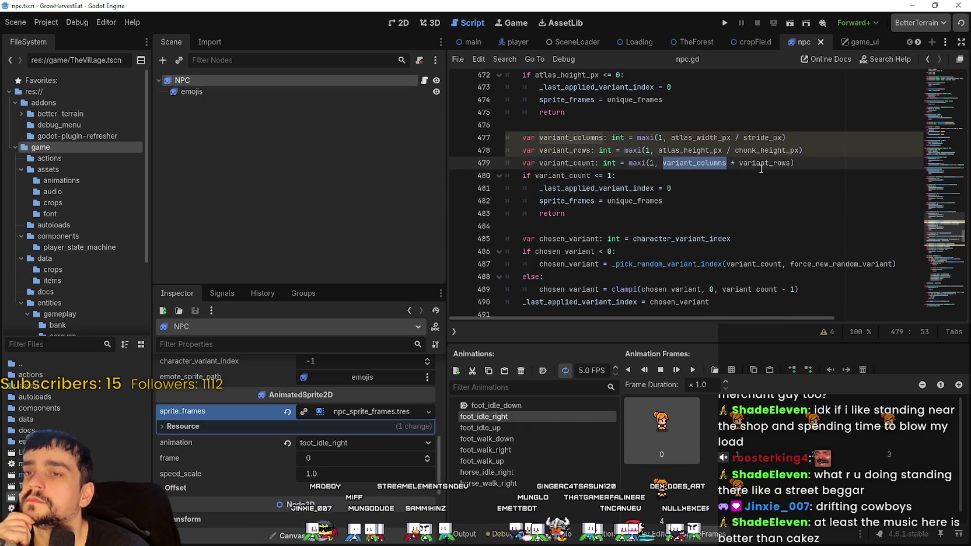
scroll(746, 176, up, 6)
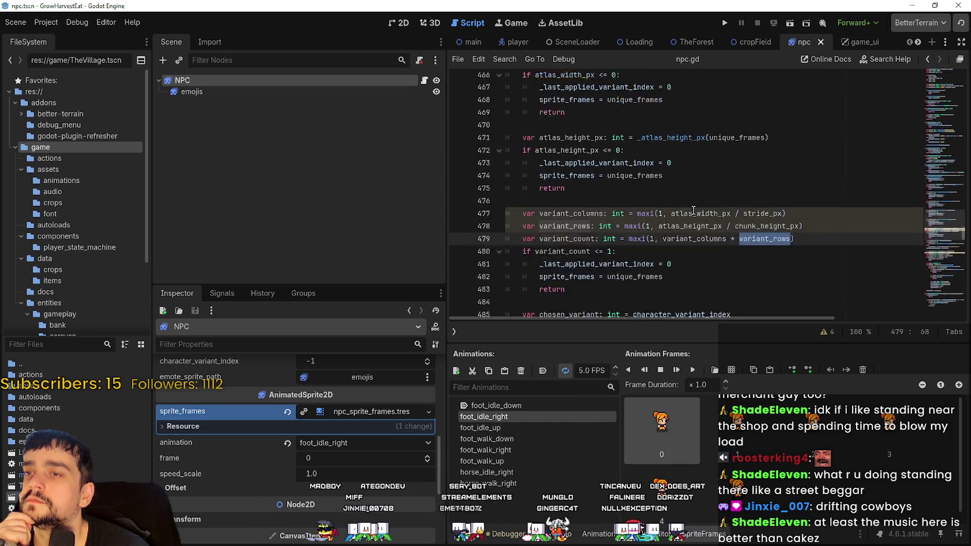
scroll(694, 212, up, 2)
scroll(694, 213, down, 7)
scroll(691, 215, up, 11)
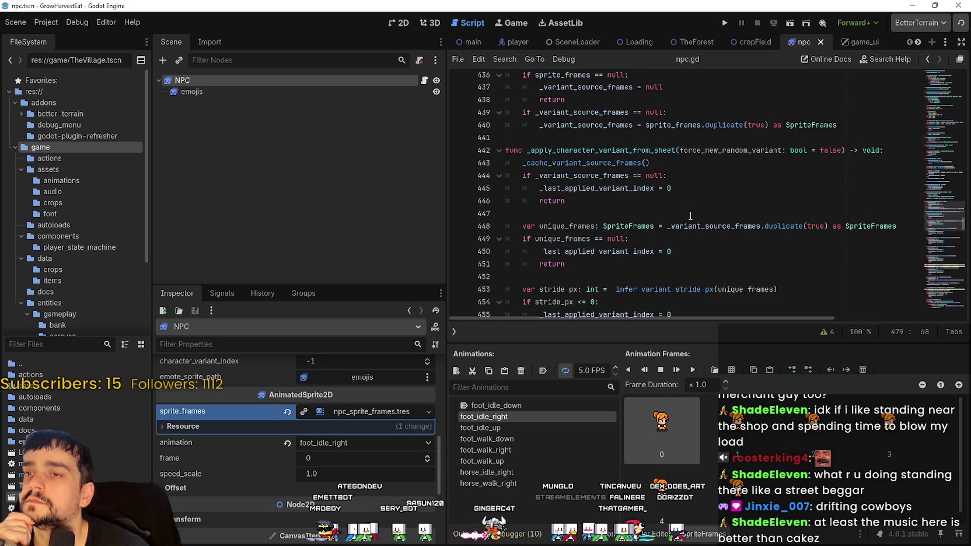
scroll(691, 216, down, 3)
scroll(690, 215, down, 2)
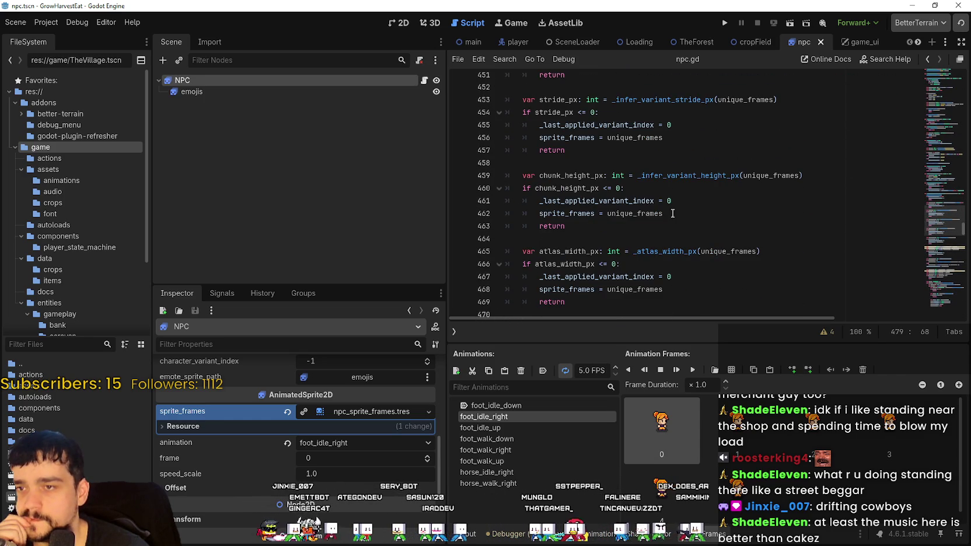
scroll(517, 225, down, 2)
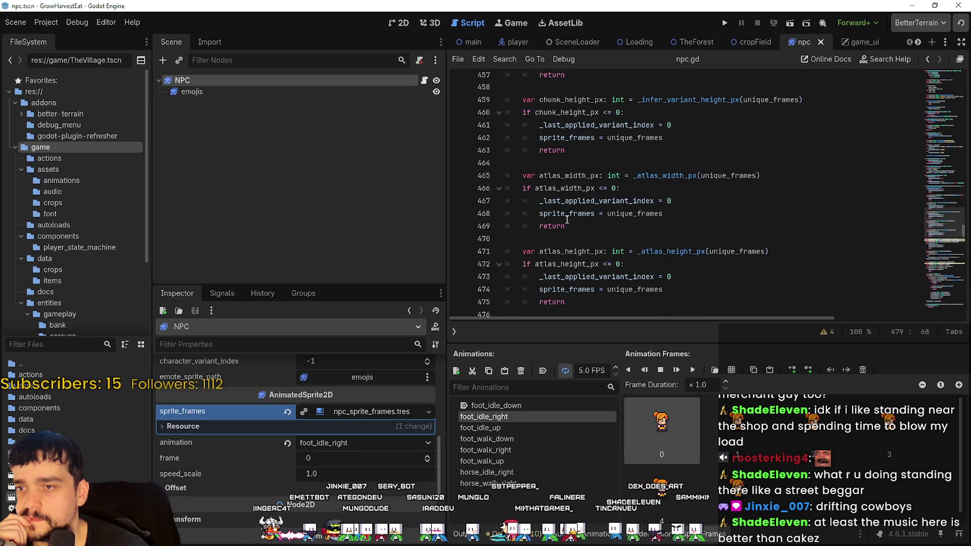
scroll(570, 218, down, 2)
scroll(565, 222, down, 2)
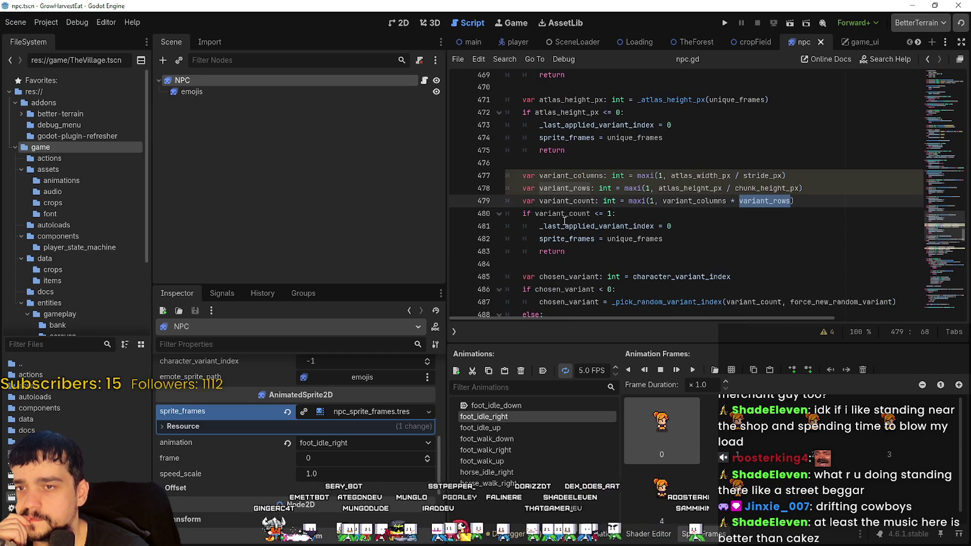
scroll(564, 221, down, 2)
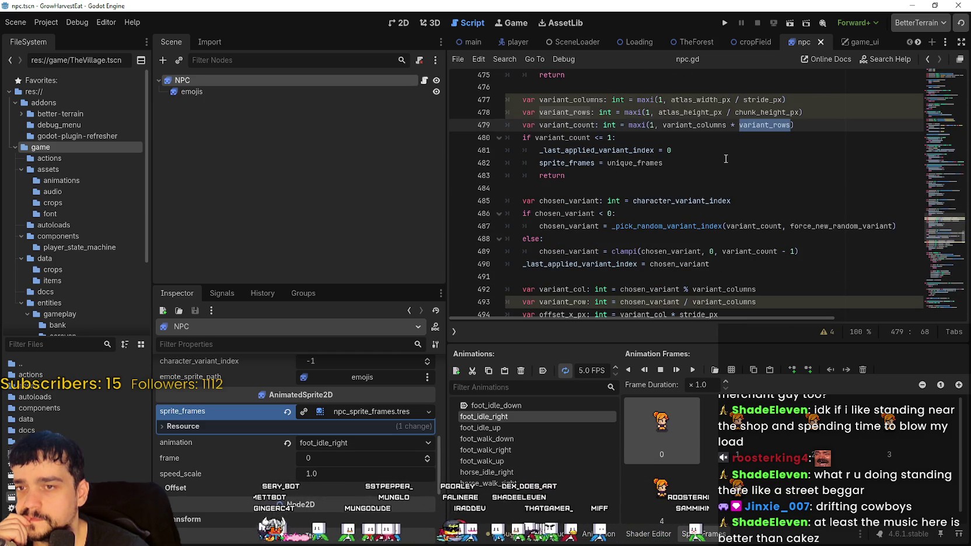
scroll(724, 154, down, 2)
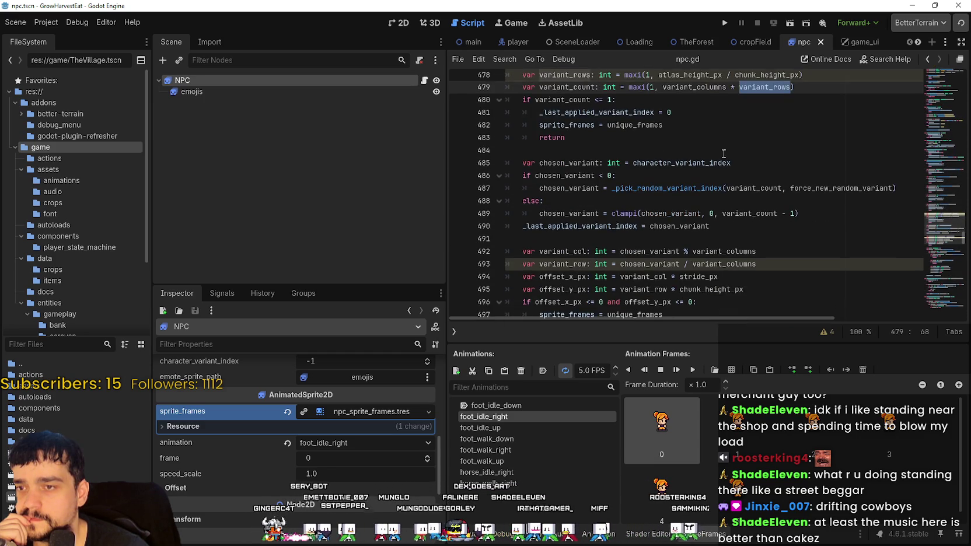
click(783, 232)
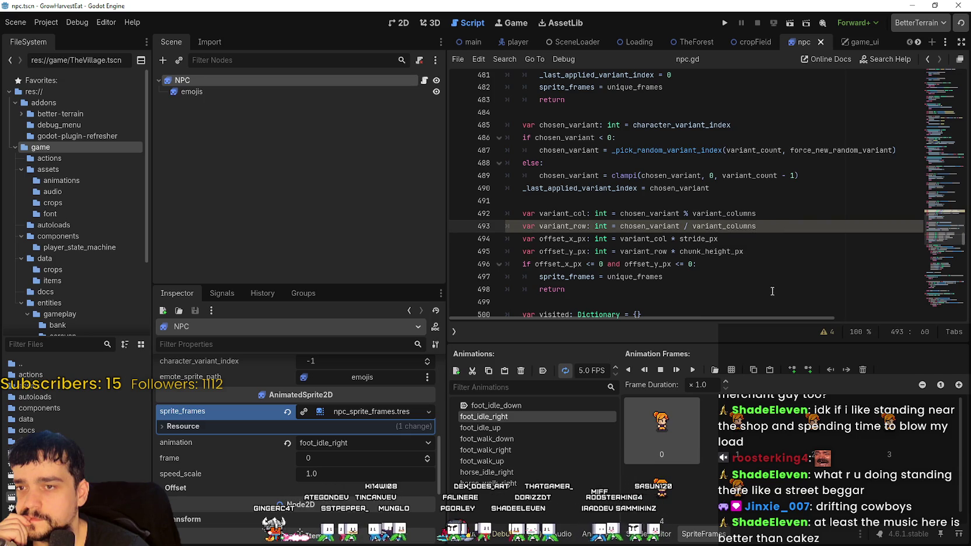
scroll(772, 293, down, 2)
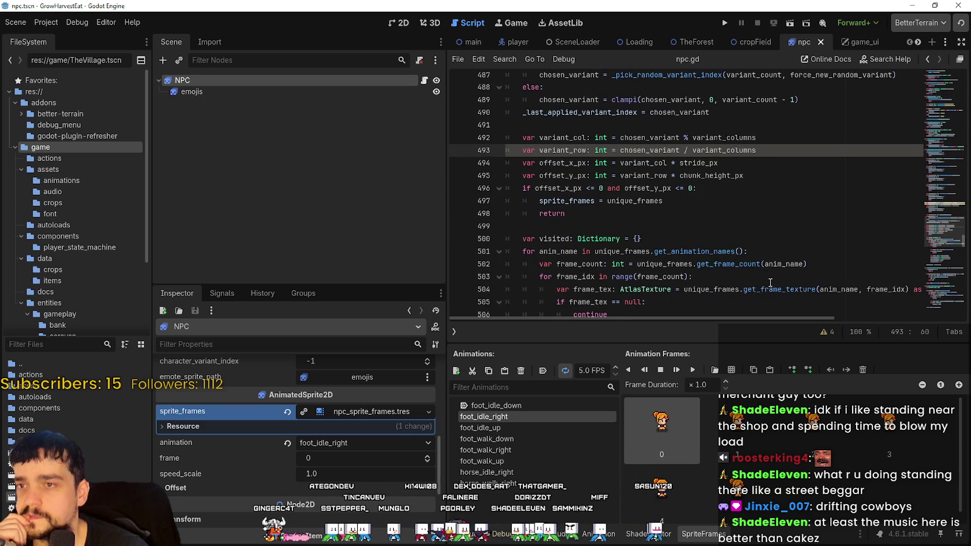
double_click(578, 151)
key(ctrl+f)
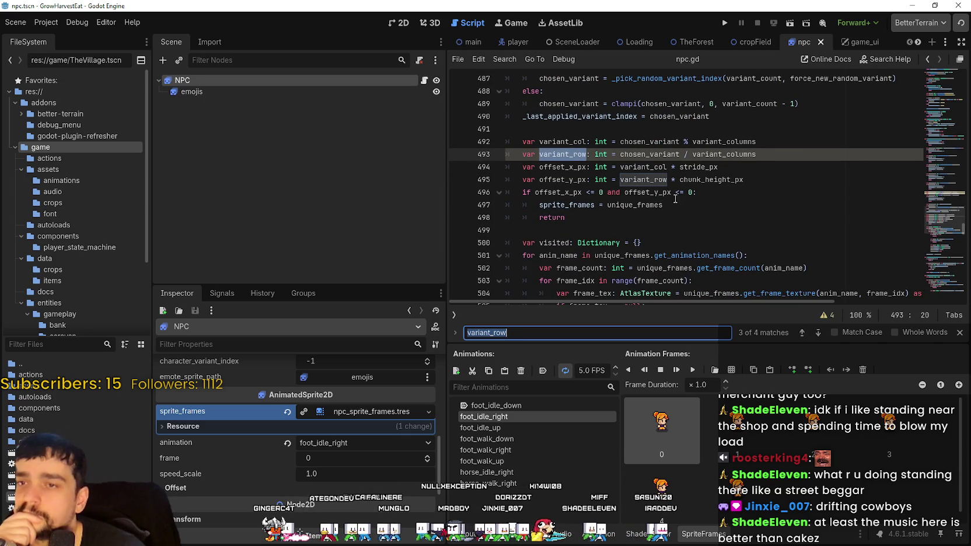
Select variant_row and step through all its matches in npc.gd, including line 495
double_click(630, 177)
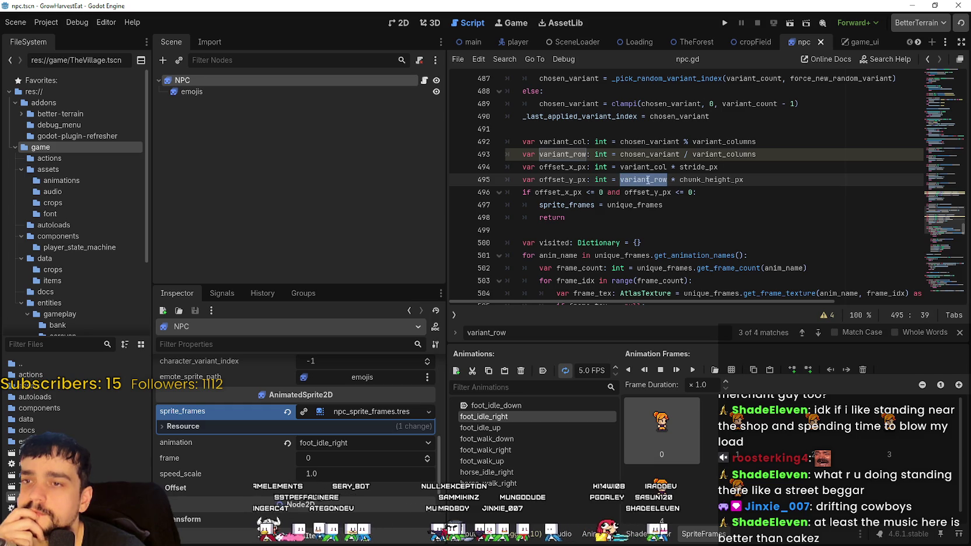
click(819, 332)
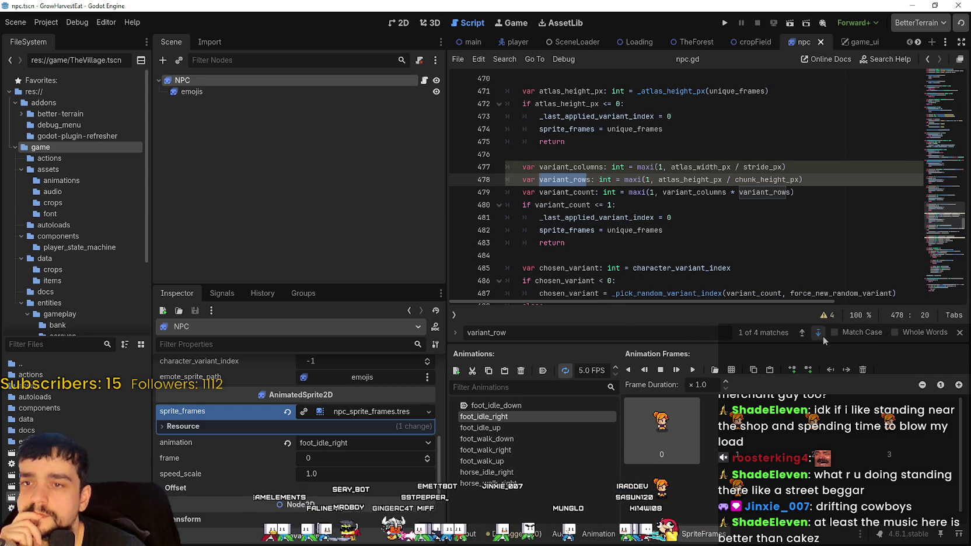
click(822, 335)
click(822, 335)
click(823, 337)
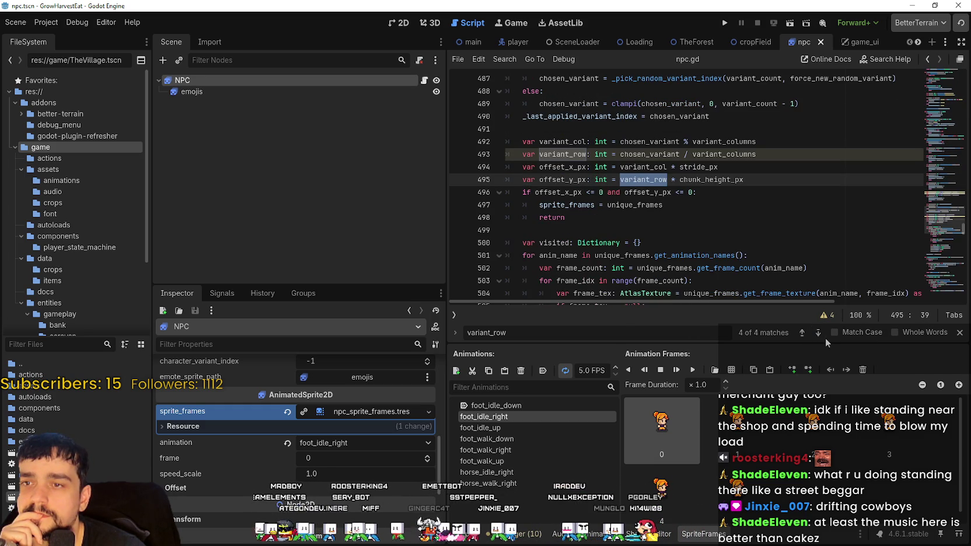
click(960, 332)
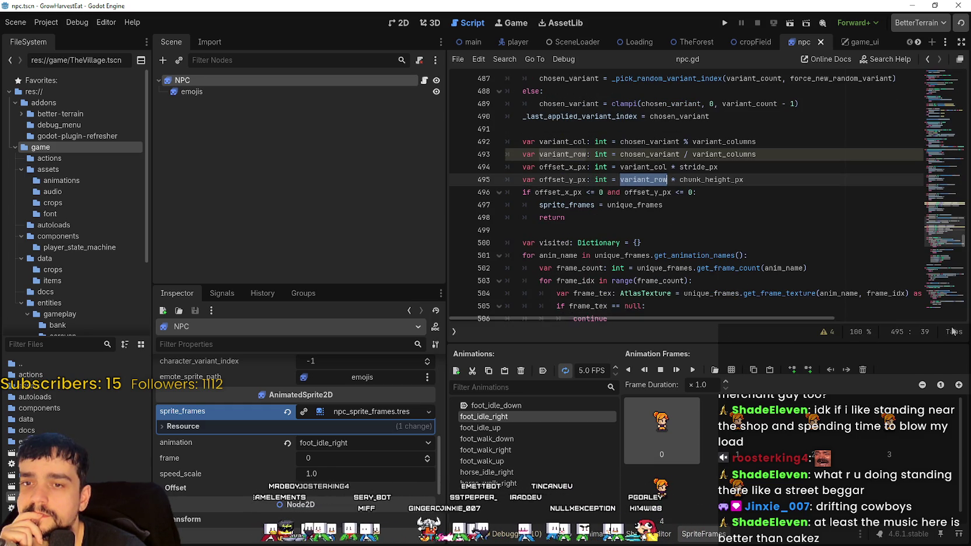
Go to the sprite_frames assignment on line 518 and preview foot_walk_right, horse_idle_right and horse_walk_right
click(705, 232)
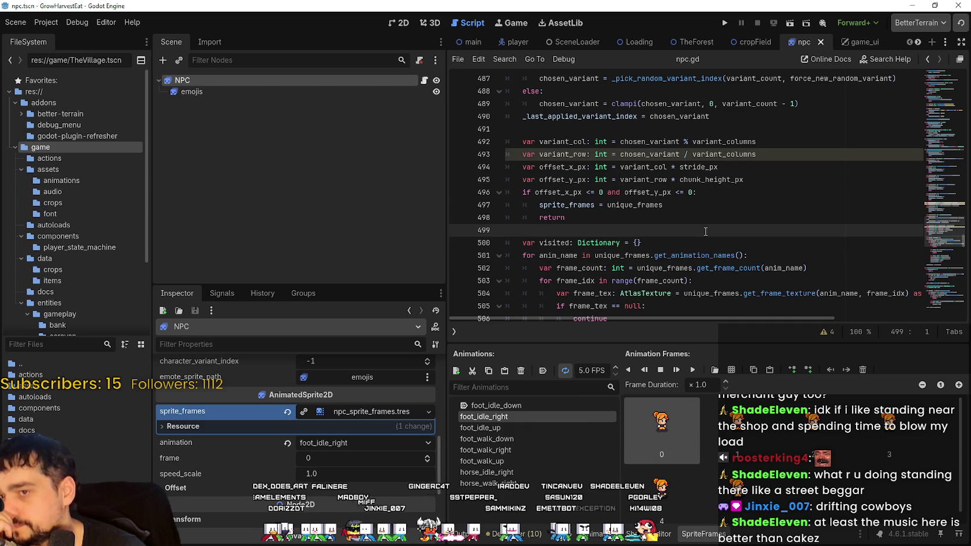
scroll(706, 232, down, 7)
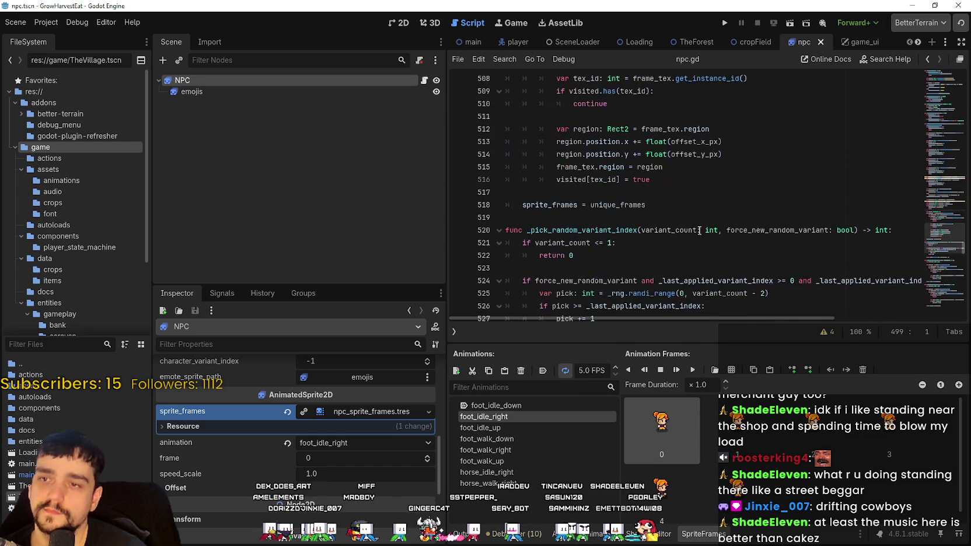
click(638, 205)
scroll(639, 207, up, 3)
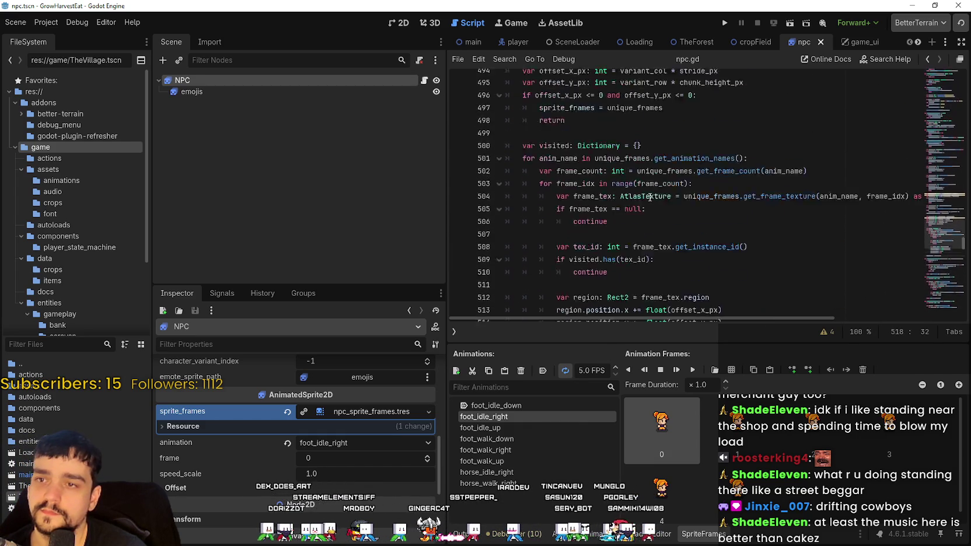
click(517, 448)
double_click(518, 472)
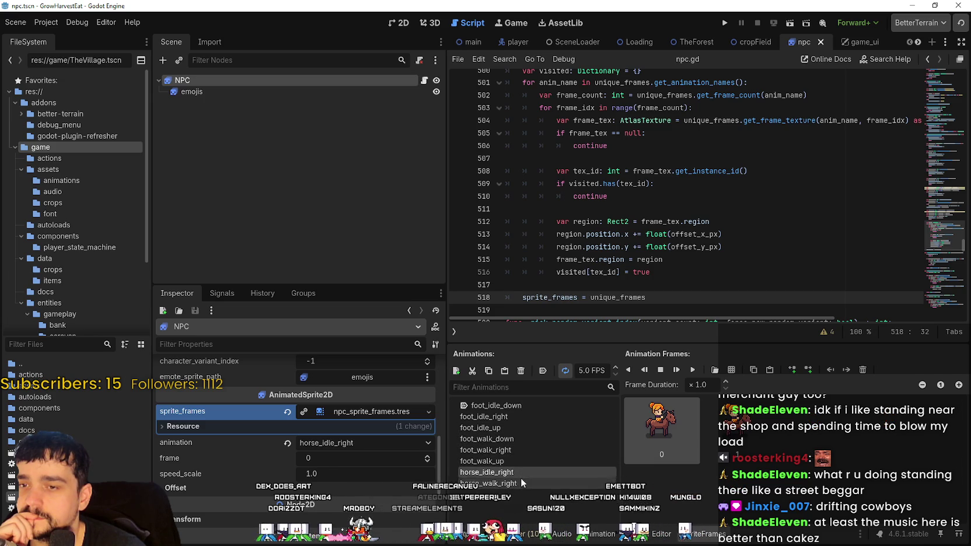
click(540, 484)
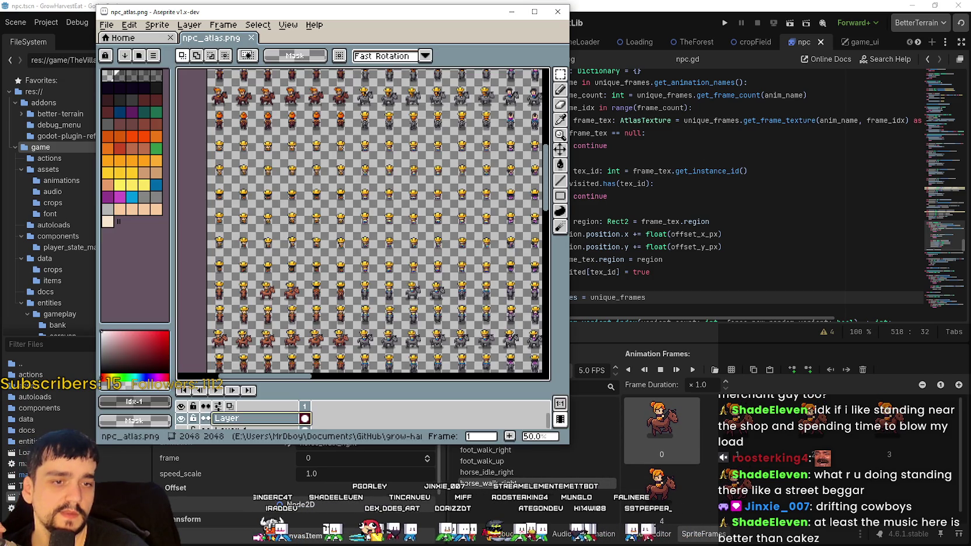
Maximize Aseprite and pan npc_atlas.png to show the horse-riding rows
click(534, 12)
scroll(408, 252, up, 2)
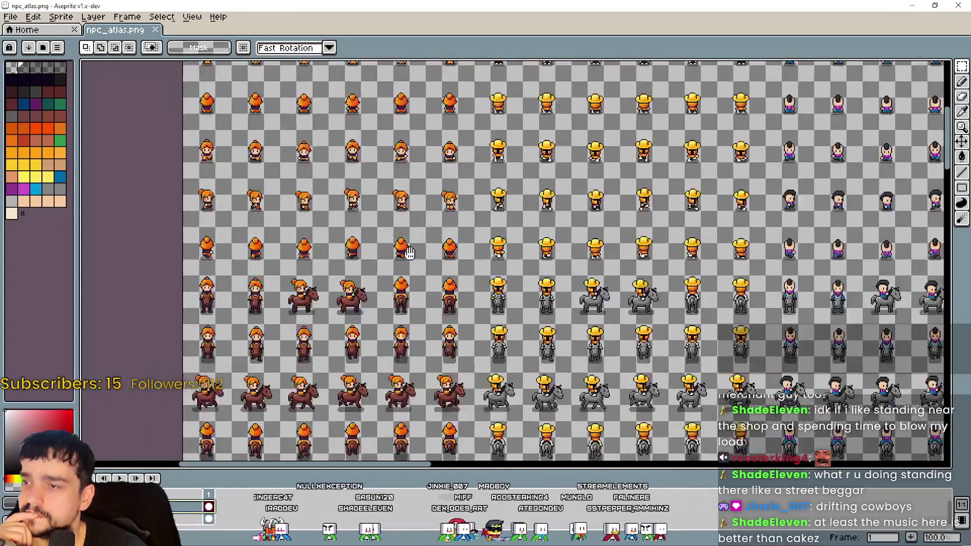
drag(409, 252, 419, 201)
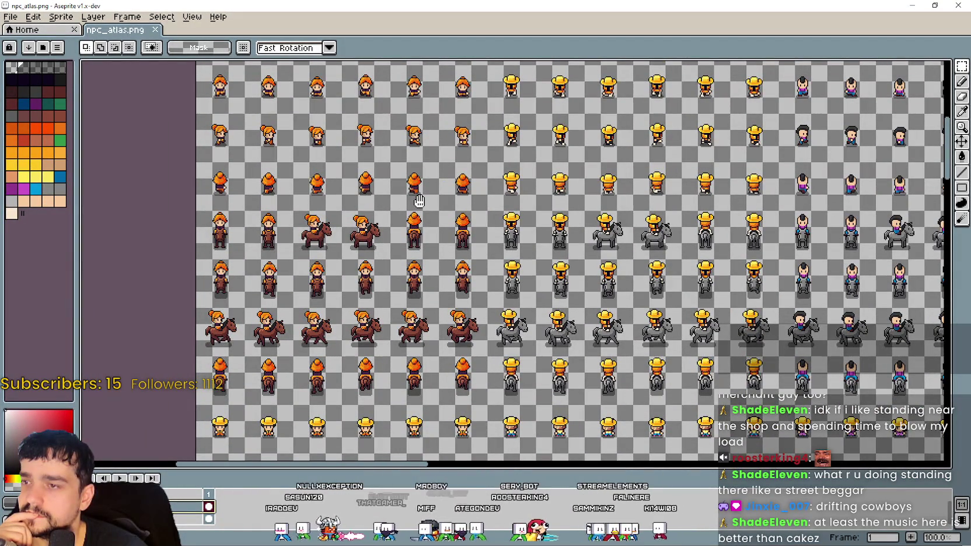
mouse_move(419, 201)
mouse_down()
mouse_move(456, 165)
mouse_move(453, 109)
mouse_move(405, 211)
mouse_move(419, 215)
mouse_move(443, 187)
mouse_move(447, 175)
mouse_move(405, 186)
mouse_up()
mouse_move(247, 149)
mouse_down()
mouse_move(316, 215)
mouse_move(349, 216)
mouse_up()
key(ctrl+d)
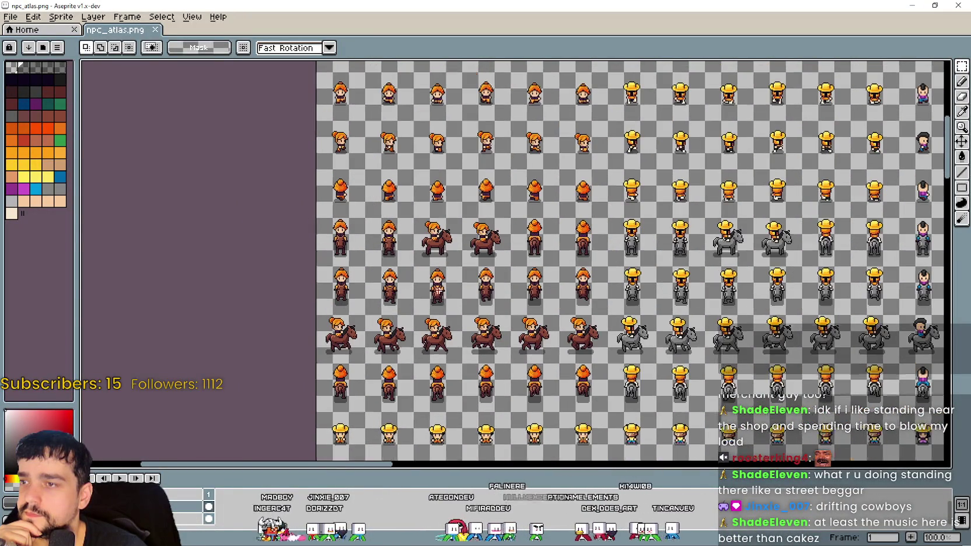
Preview horse_walk_right in Godot, then return to full-screen Aseprite and select row 4's first two sprites
mouse_move(494, 5)
mouse_down()
mouse_move(495, 40)
mouse_move(499, 32)
mouse_up()
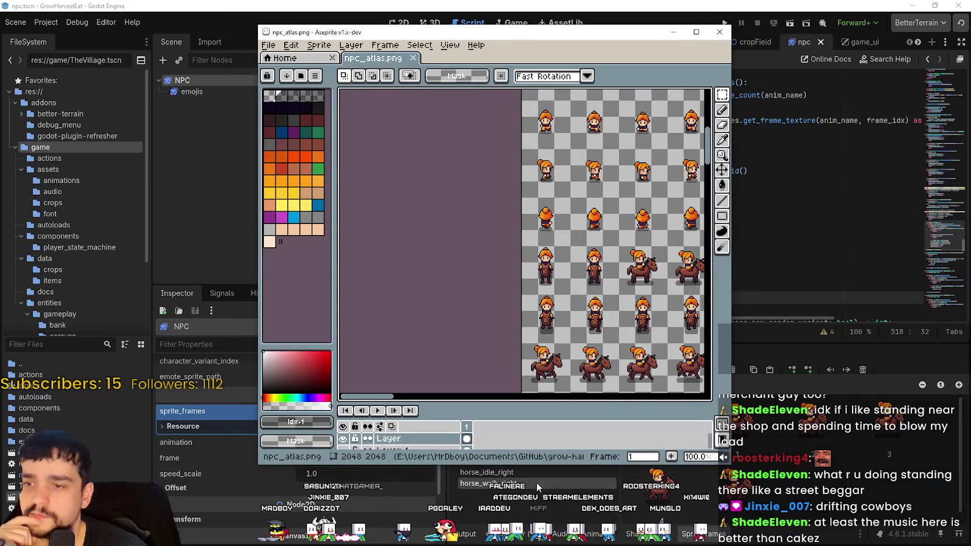
click(525, 471)
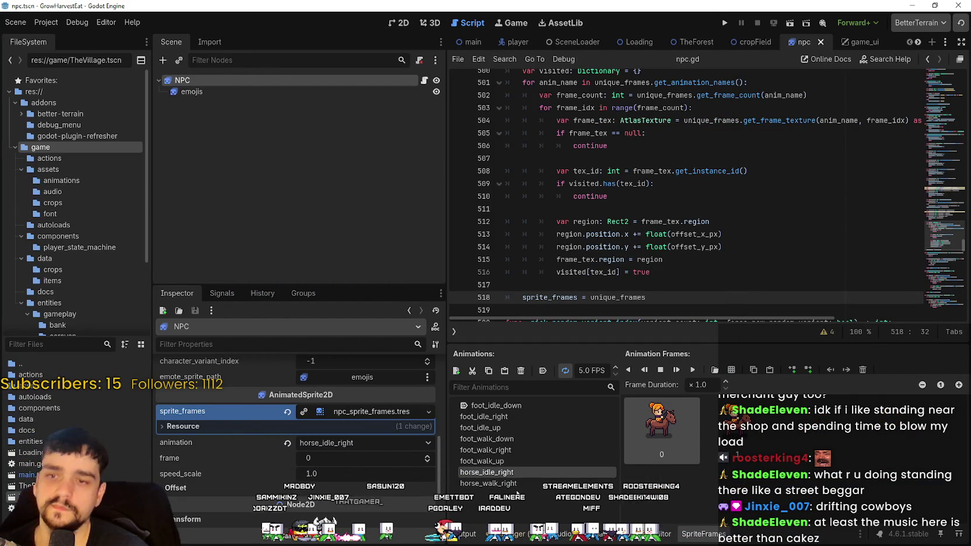
click(516, 483)
key(alt+Tab)
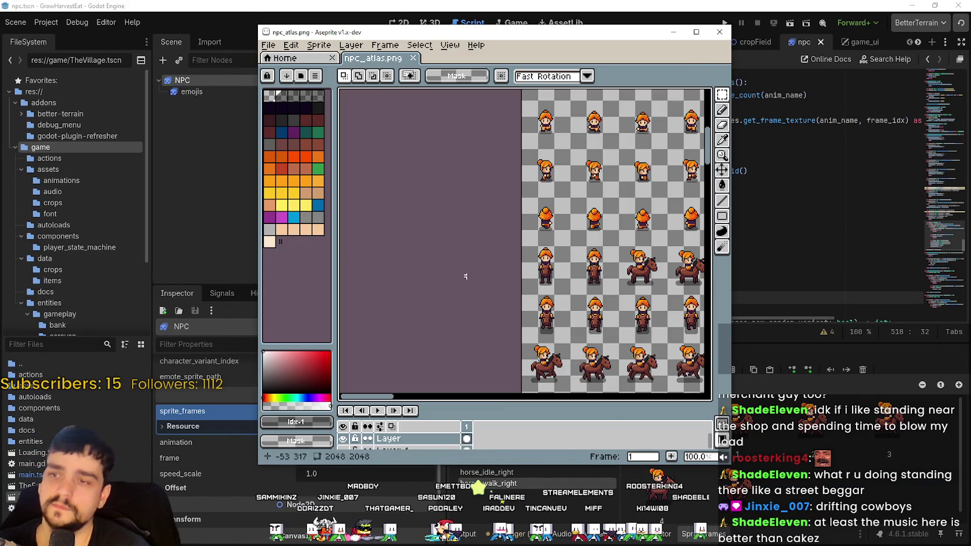
click(696, 33)
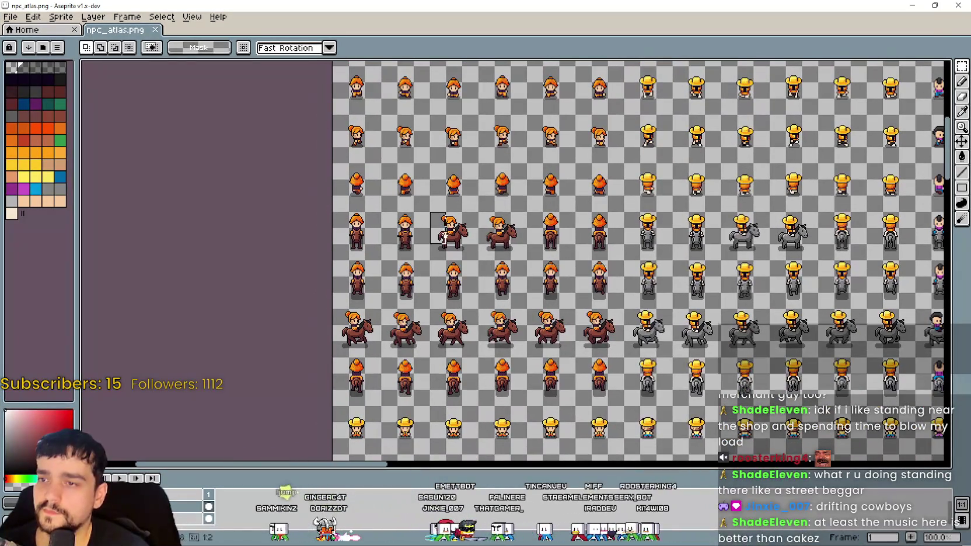
mouse_move(447, 212)
mouse_down()
mouse_move(577, 392)
mouse_move(321, 232)
mouse_move(376, 256)
mouse_move(411, 213)
mouse_move(432, 212)
mouse_up()
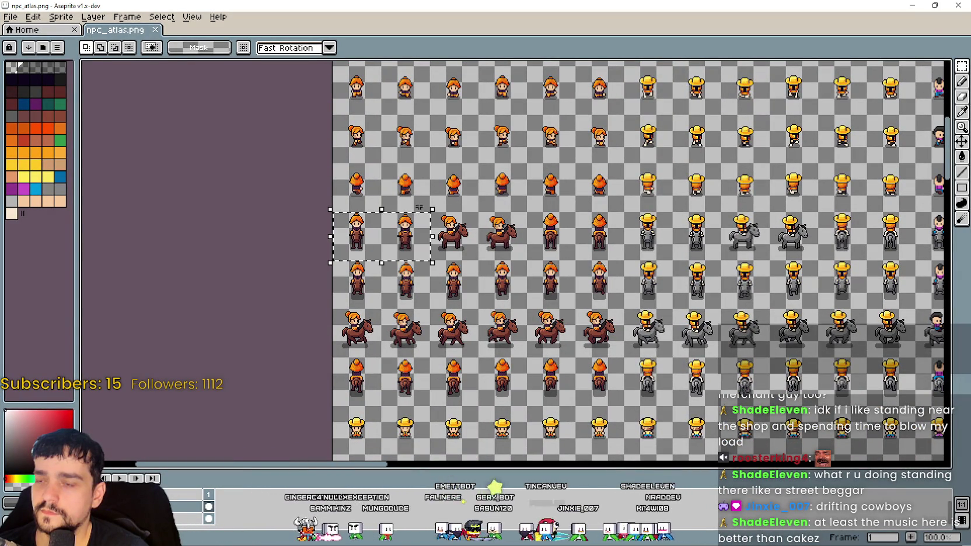
Remove the two standing sprites from row 4 and paste them back
key(Delete)
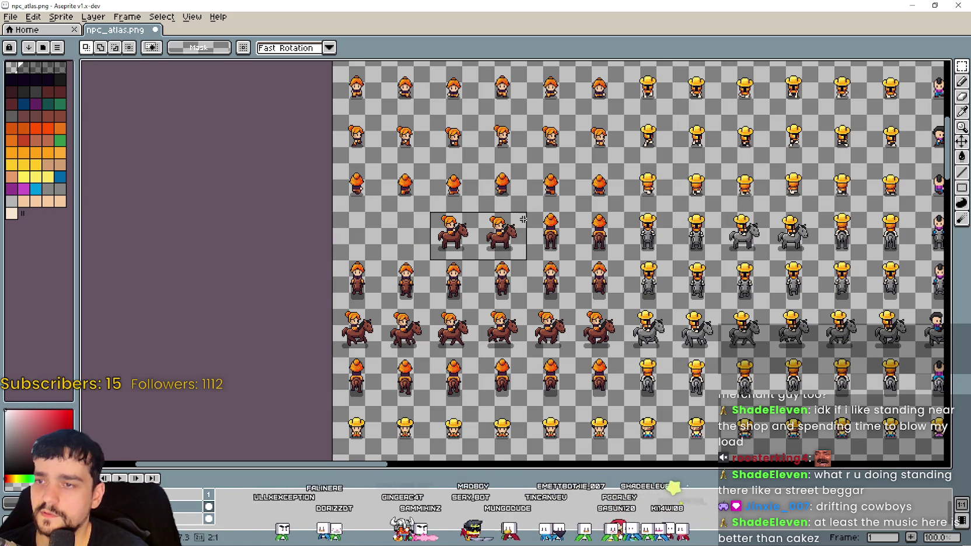
click(421, 291)
key(ctrl+v)
Save a copy of the atlas as npc_atlas_old.png
key(ctrl+s)
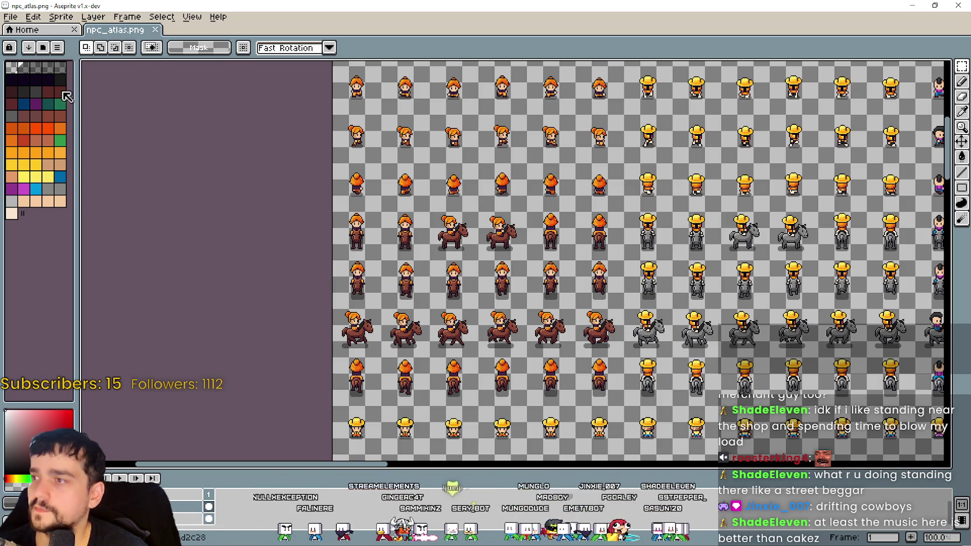
click(10, 19)
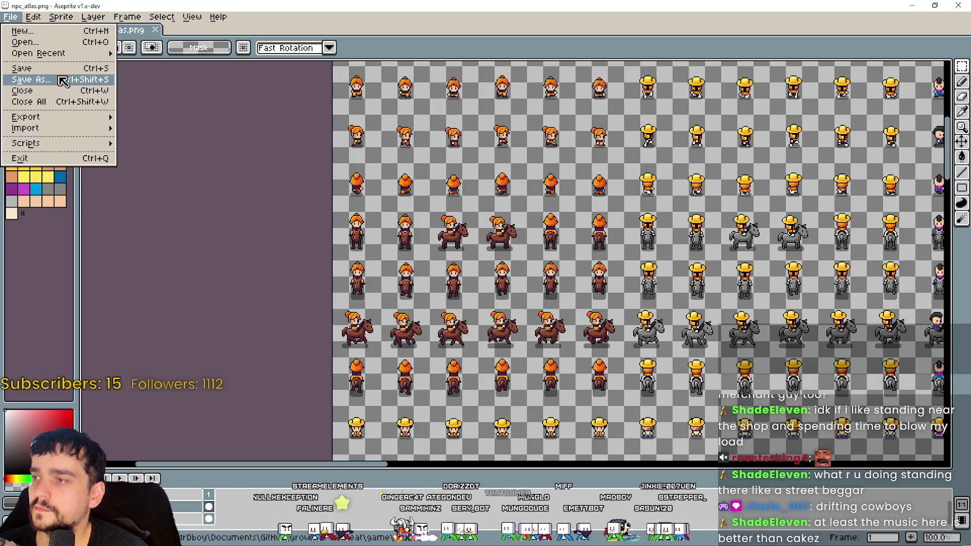
key(Return)
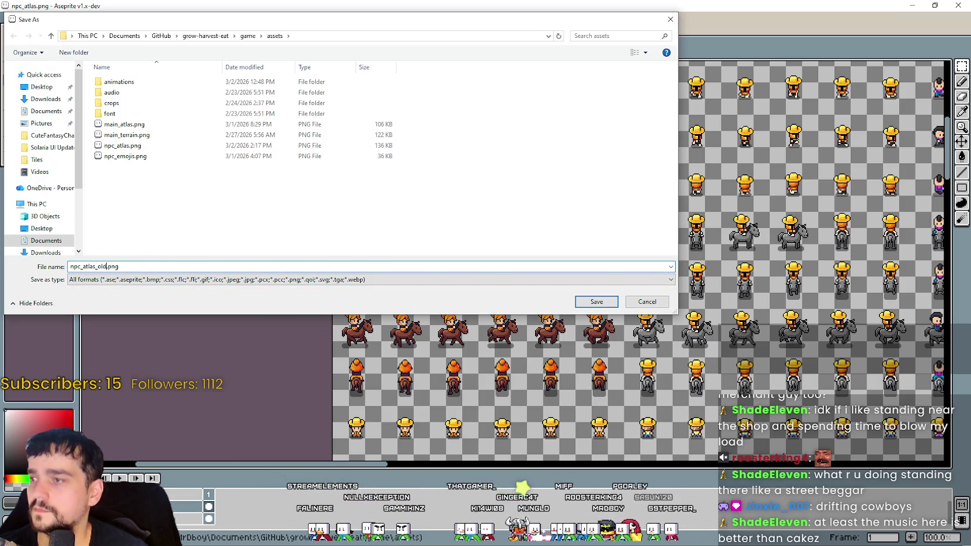
key(Return)
Paste the two sprites into row 4 and commit them
drag(395, 181, 414, 185)
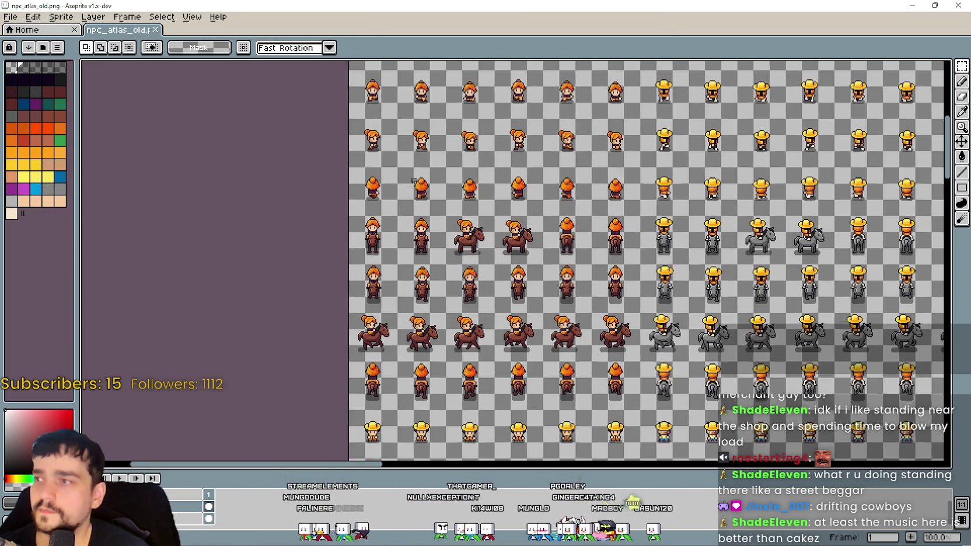
key(ctrl+v)
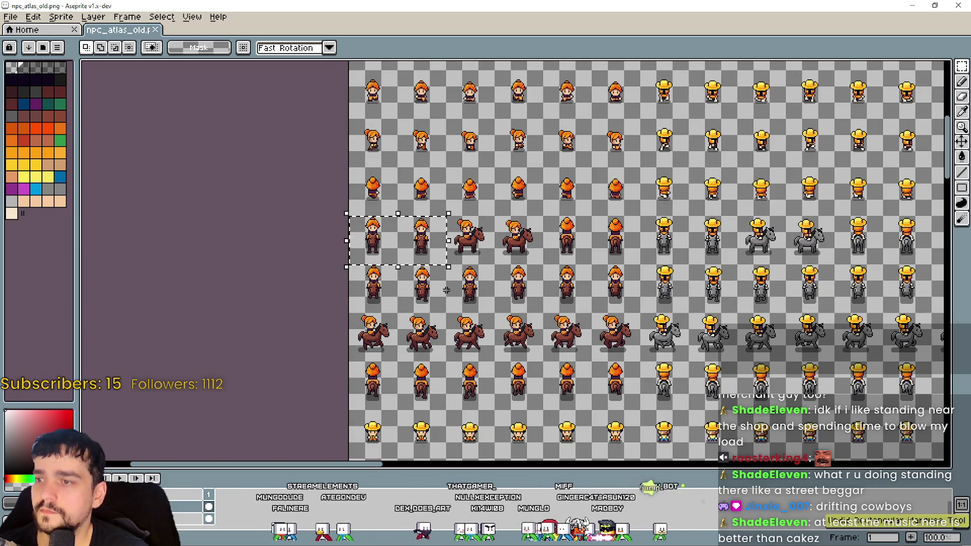
click(447, 290)
Reopen npc_atlas.png from Open Recent and close the npc_atlas_old.png tab
click(11, 17)
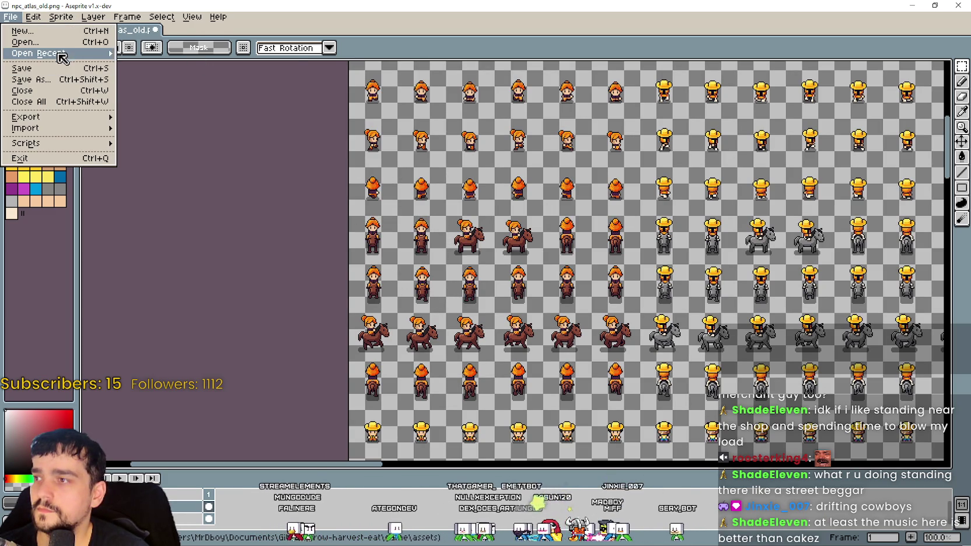
mouse_move(59, 54)
click(210, 85)
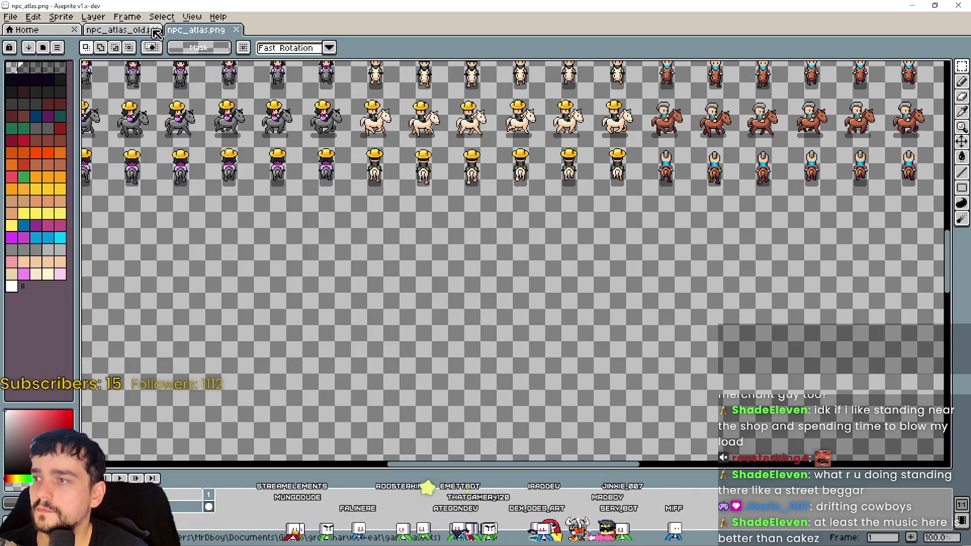
click(156, 29)
Save npc_atlas_old.png when closing it, then bring the horse-rider rows into view
click(448, 301)
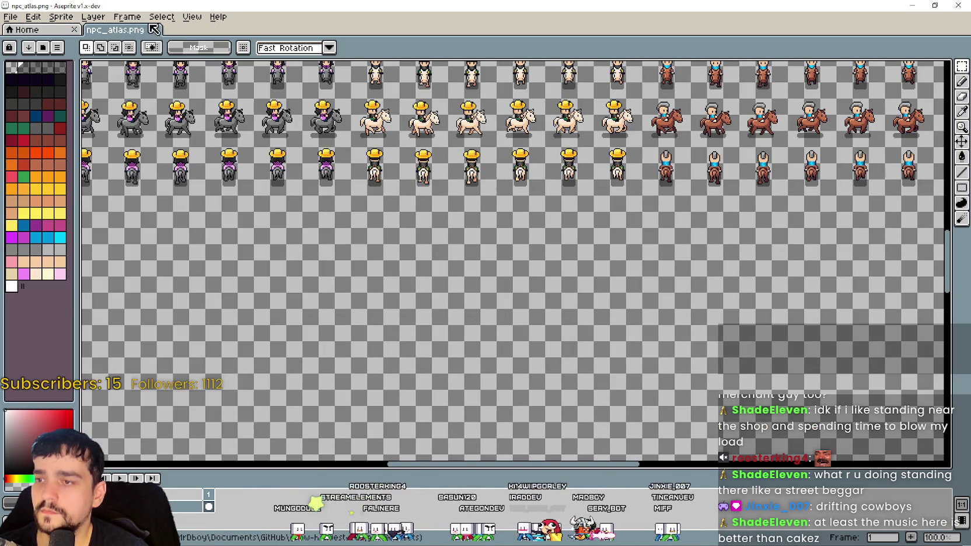
scroll(293, 217, up, 3)
scroll(293, 217, down, 2)
scroll(366, 124, up, 2)
mouse_move(366, 125)
mouse_down()
mouse_move(388, 212)
mouse_move(348, 303)
mouse_move(341, 228)
mouse_move(335, 273)
mouse_move(397, 251)
mouse_move(509, 236)
mouse_move(435, 257)
mouse_move(382, 257)
mouse_up()
scroll(348, 303, up, 1)
scroll(342, 229, down, 1)
Clear the standing orange sprites and move the six orange horse riders up one row
key(ctrl+x)
click(341, 296)
scroll(341, 296, down, 1)
mouse_move(321, 316)
mouse_down()
mouse_move(466, 284)
mouse_move(594, 282)
mouse_move(595, 266)
mouse_up()
key(ctrl+x)
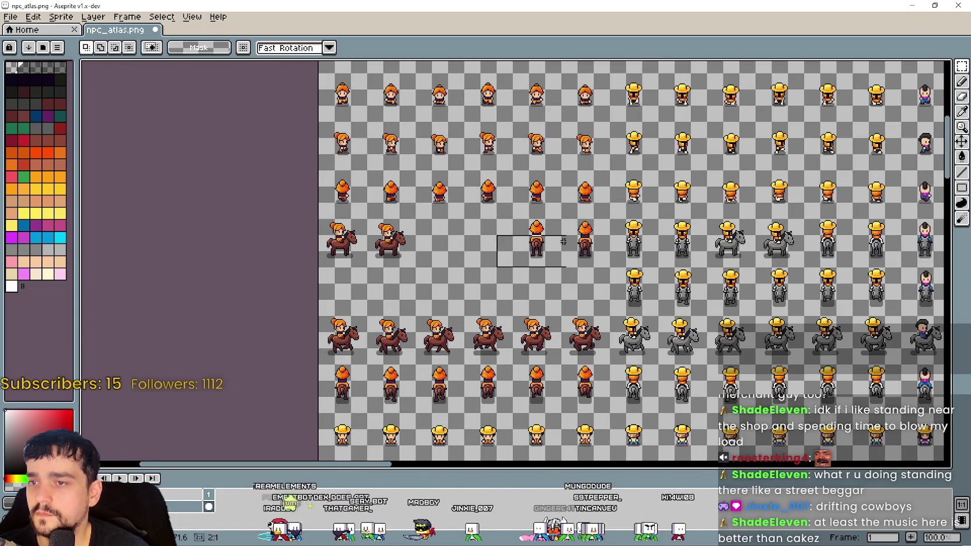
key(Delete)
mouse_move(321, 368)
mouse_down()
mouse_move(581, 330)
mouse_move(613, 316)
mouse_up()
mouse_move(413, 337)
mouse_down()
mouse_move(423, 315)
mouse_move(413, 287)
mouse_up()
key(ctrl+d)
mouse_move(374, 415)
mouse_down()
mouse_move(352, 389)
mouse_move(307, 388)
mouse_move(545, 336)
mouse_up()
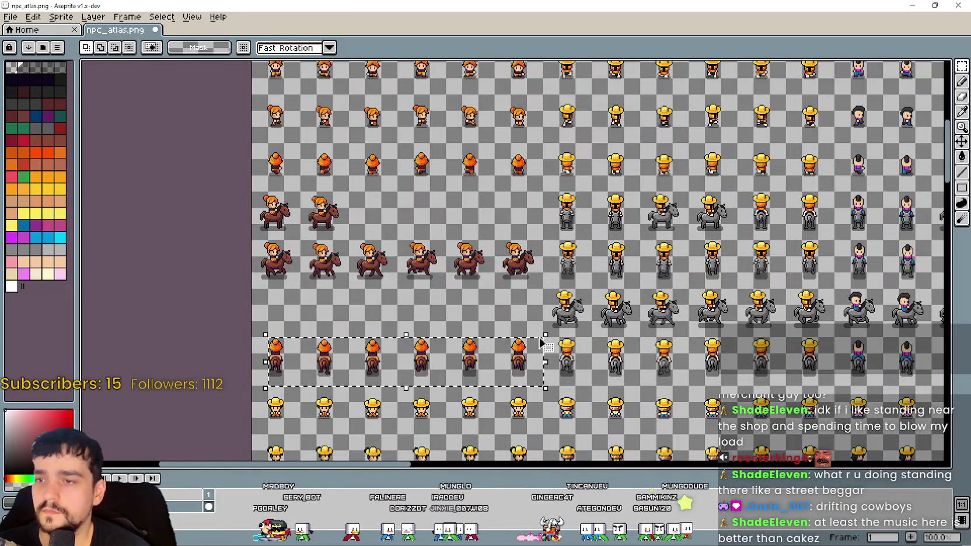
key(Delete)
Delete the standing cowboys and shift the cowboy horse riders left and up into the gap
mouse_move(618, 234)
mouse_down()
mouse_move(403, 306)
mouse_move(427, 248)
mouse_up()
key(Delete)
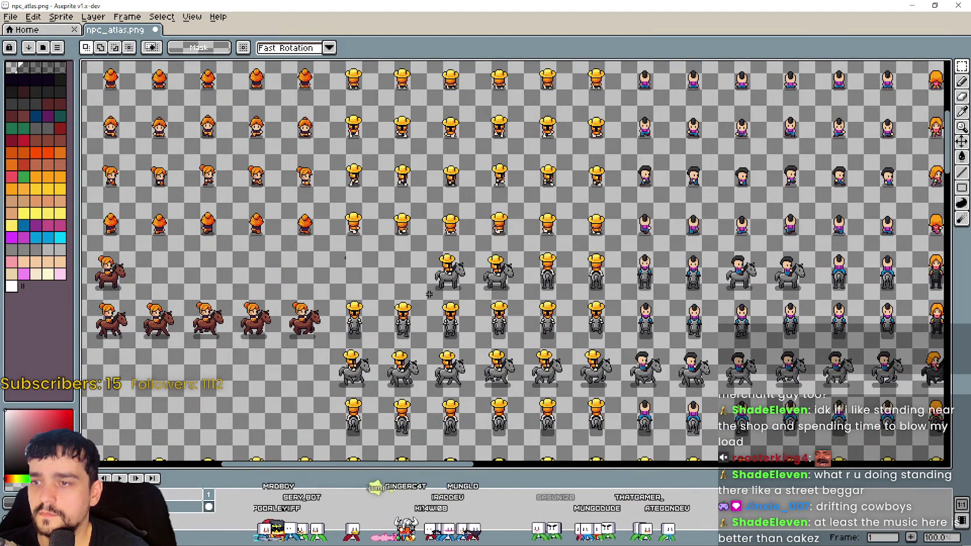
drag(509, 260, 428, 260)
drag(363, 274, 347, 274)
click(378, 359)
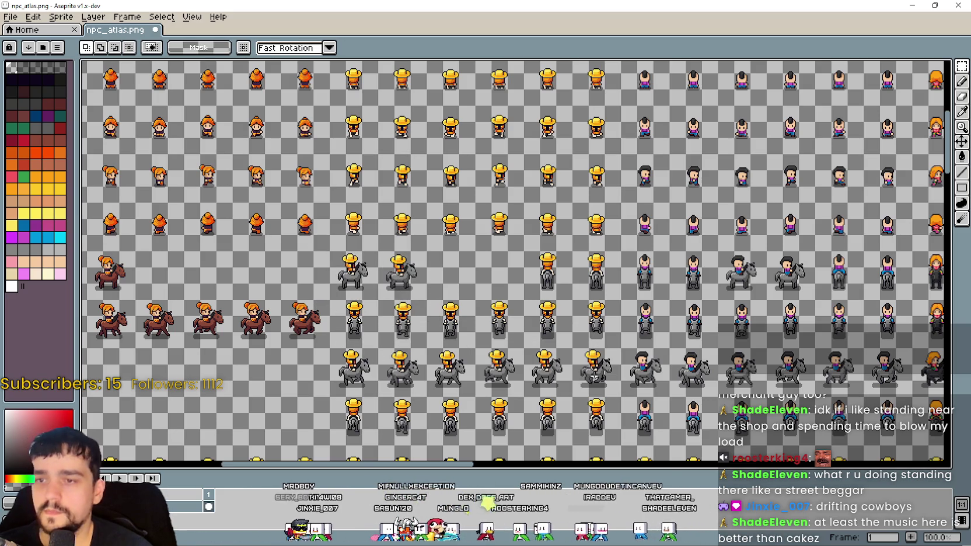
drag(505, 317, 341, 296)
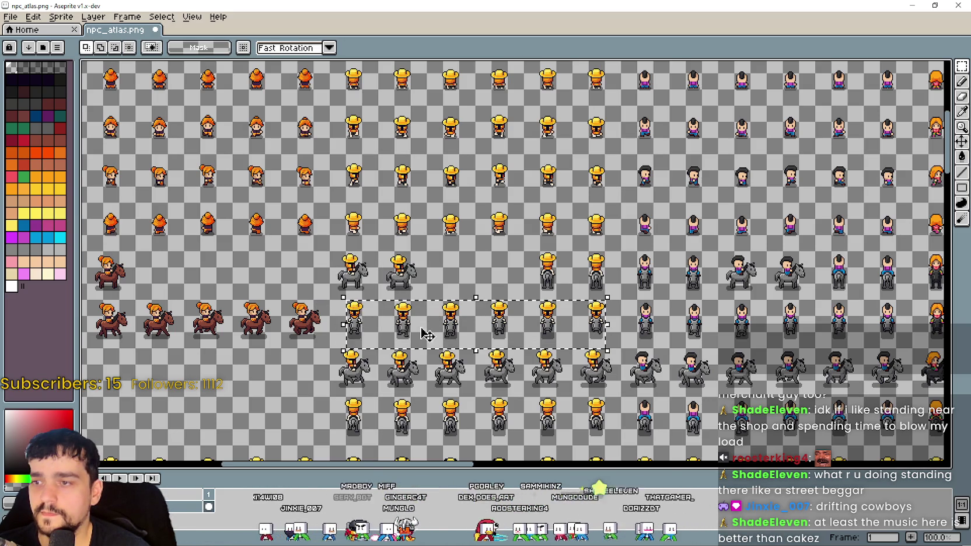
key(Delete)
drag(511, 296, 622, 250)
key(Delete)
scroll(622, 250, down, 1)
mouse_move(452, 312)
mouse_down()
mouse_move(366, 349)
mouse_move(567, 290)
mouse_up()
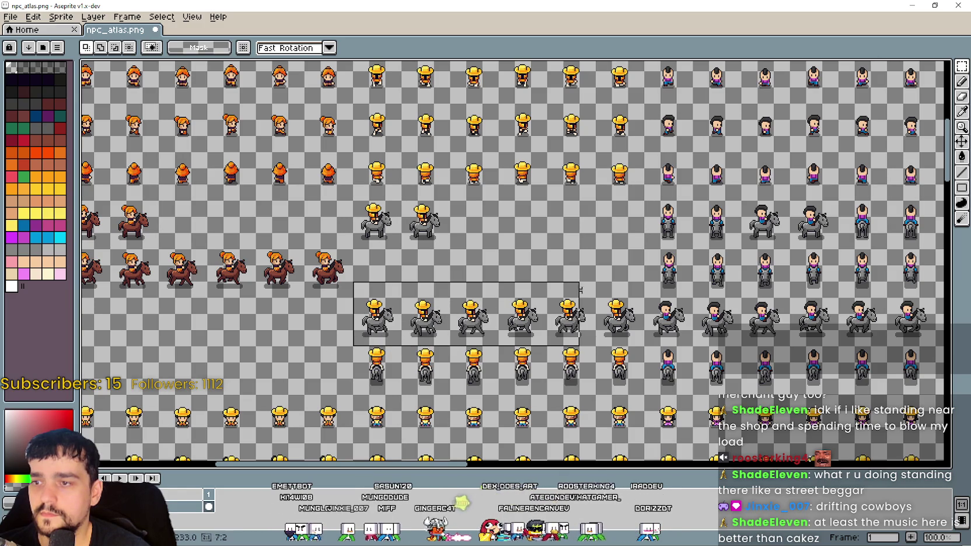
mouse_move(490, 298)
mouse_down()
mouse_move(489, 263)
mouse_move(489, 286)
mouse_up()
key(Return)
Remove the standing blue-shirted sprites and move the six blue-shirted riders up a row
mouse_move(718, 120)
mouse_down()
mouse_move(689, 141)
mouse_move(569, 169)
mouse_move(468, 237)
mouse_move(343, 147)
mouse_up()
drag(327, 259, 382, 266)
click(295, 286)
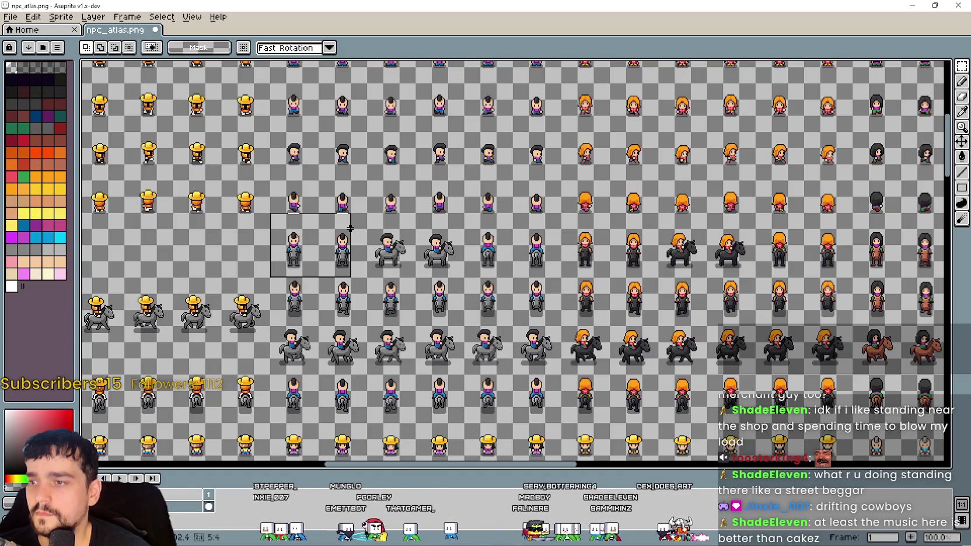
key(ctrl+x)
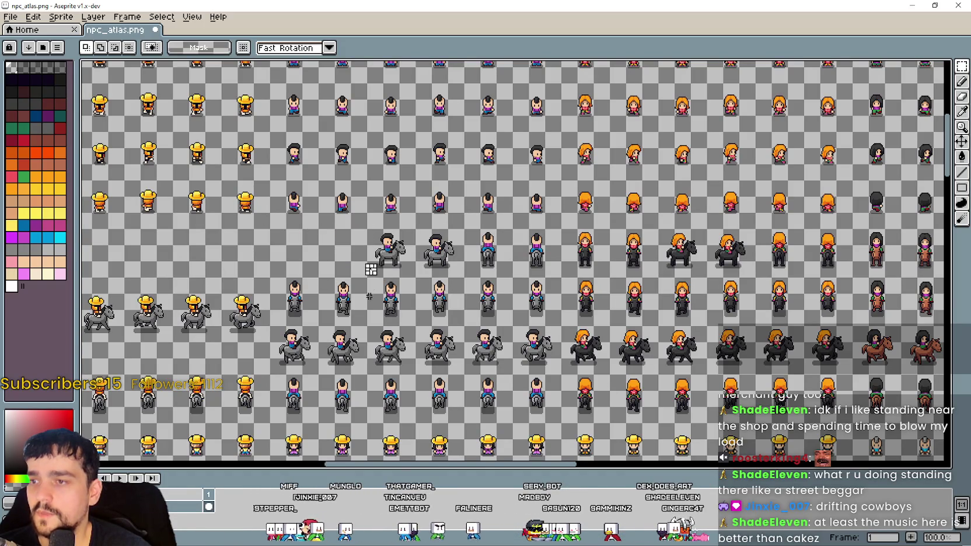
drag(455, 232, 359, 233)
click(448, 303)
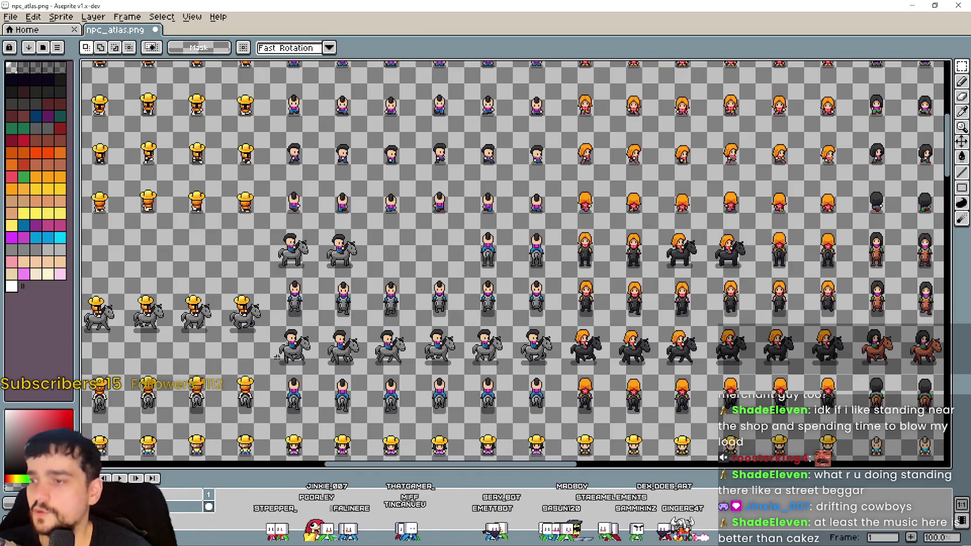
mouse_move(280, 320)
mouse_down()
mouse_move(446, 289)
mouse_move(561, 228)
mouse_up()
key(ctrl+x)
key(ctrl+x)
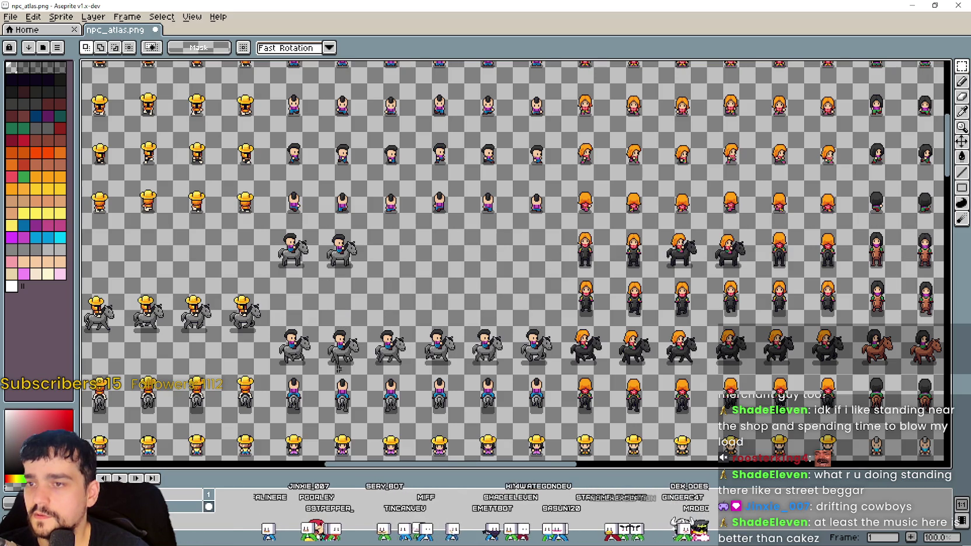
mouse_move(276, 366)
mouse_down()
mouse_move(514, 343)
mouse_move(561, 327)
mouse_up()
drag(433, 351, 433, 302)
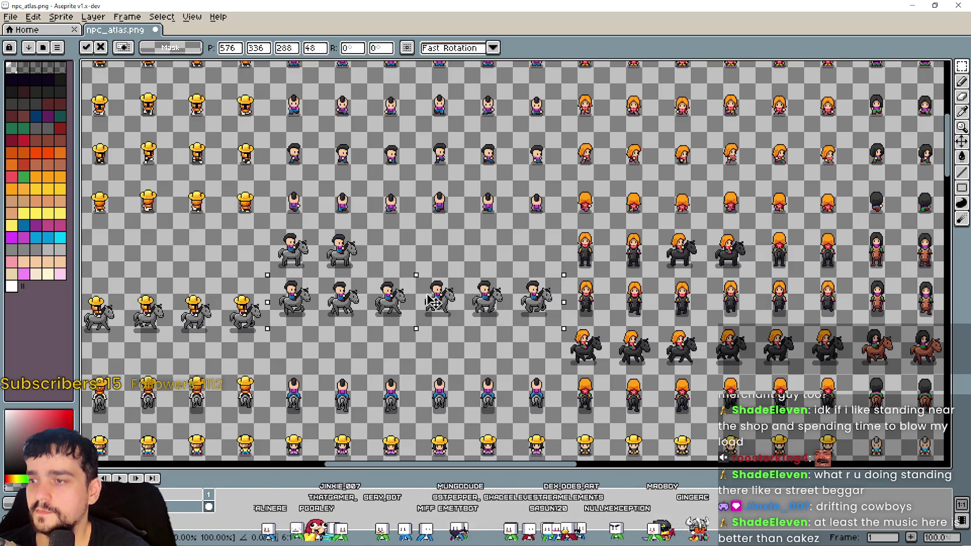
scroll(350, 321, left, 5)
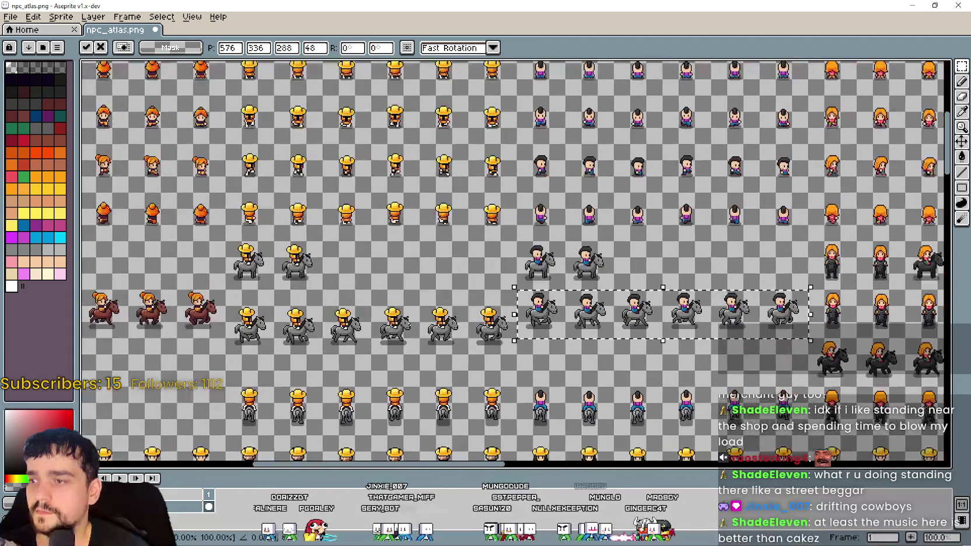
mouse_move(266, 350)
mouse_down()
mouse_move(490, 302)
mouse_move(525, 274)
mouse_move(526, 310)
mouse_up()
click(314, 357)
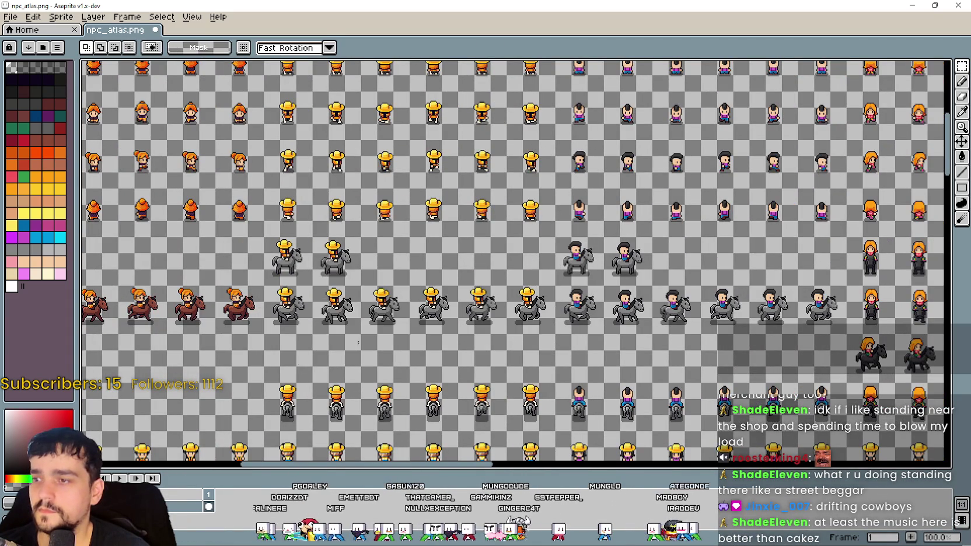
Erase the standing orange-haired pairs and move the two black-horse riders left into place
scroll(369, 272, right, 8)
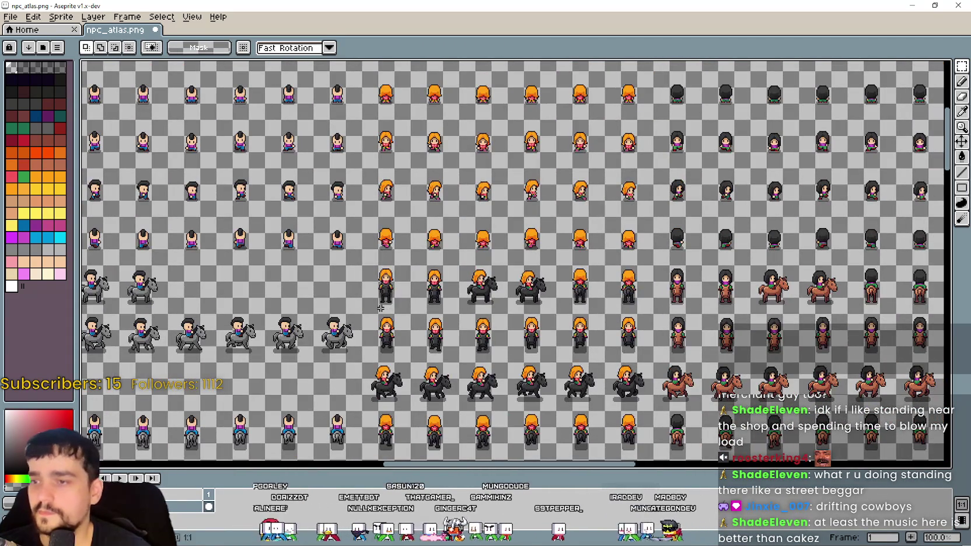
click(383, 308)
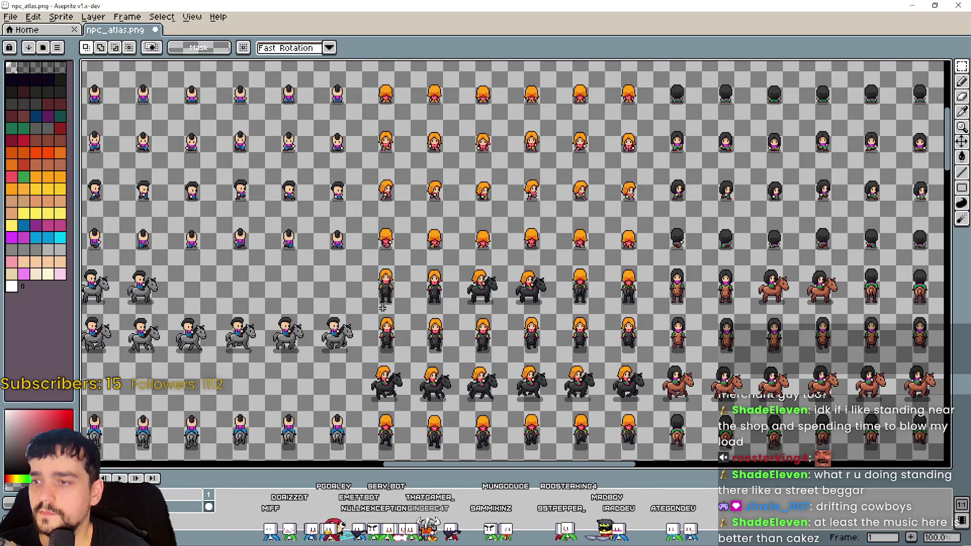
drag(370, 309, 452, 265)
key(Delete)
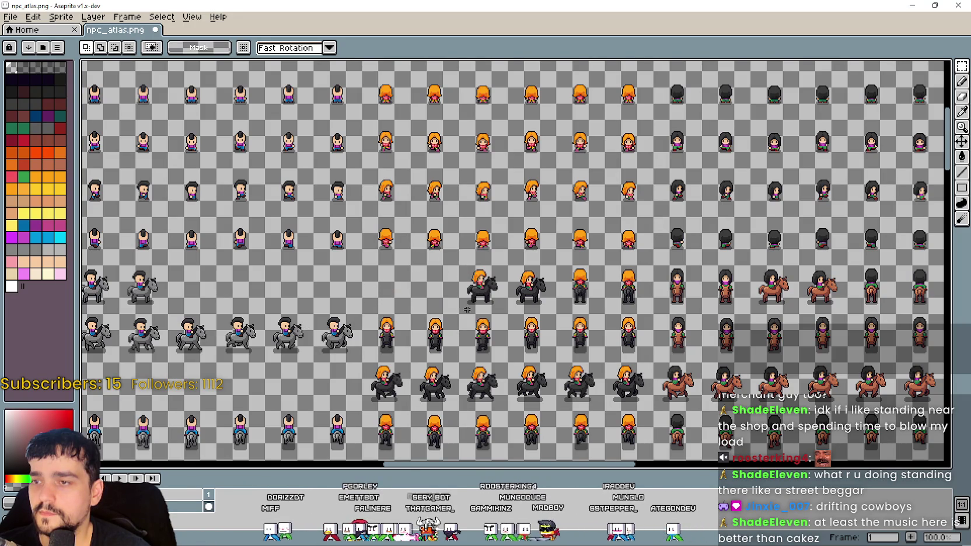
drag(522, 270, 560, 263)
drag(517, 293, 417, 293)
key(ctrl+d)
scroll(467, 310, right, 3)
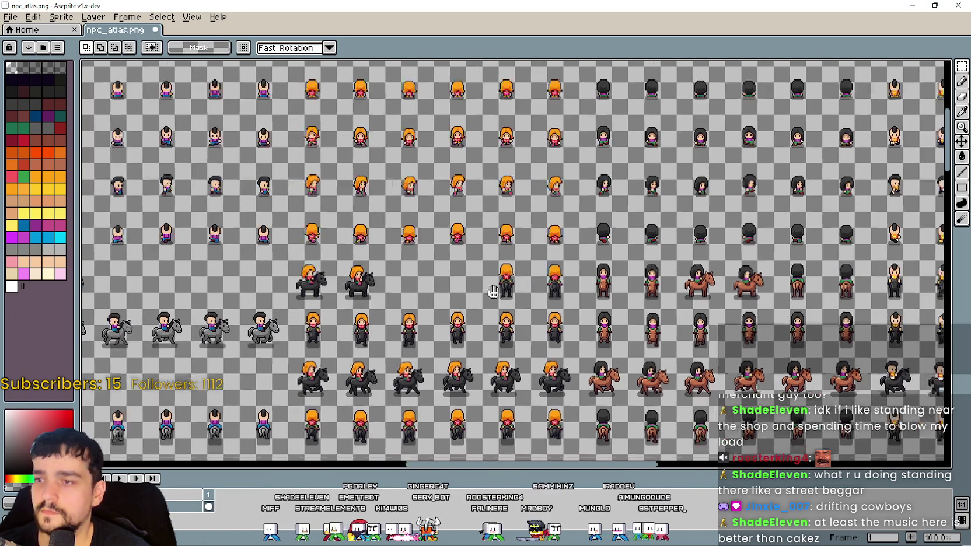
drag(542, 286, 566, 262)
key(Delete)
Clear the standing orange-haired row and move the six black-horse riders up into it
scroll(317, 336, down, 1)
mouse_move(304, 335)
mouse_down()
mouse_move(558, 300)
mouse_move(592, 284)
mouse_up()
key(Delete)
drag(298, 385, 594, 332)
drag(497, 368, 497, 322)
Cut the standing dark-haired sprites and shift the brown-horse riders left and up a row
scroll(497, 322, right, 10)
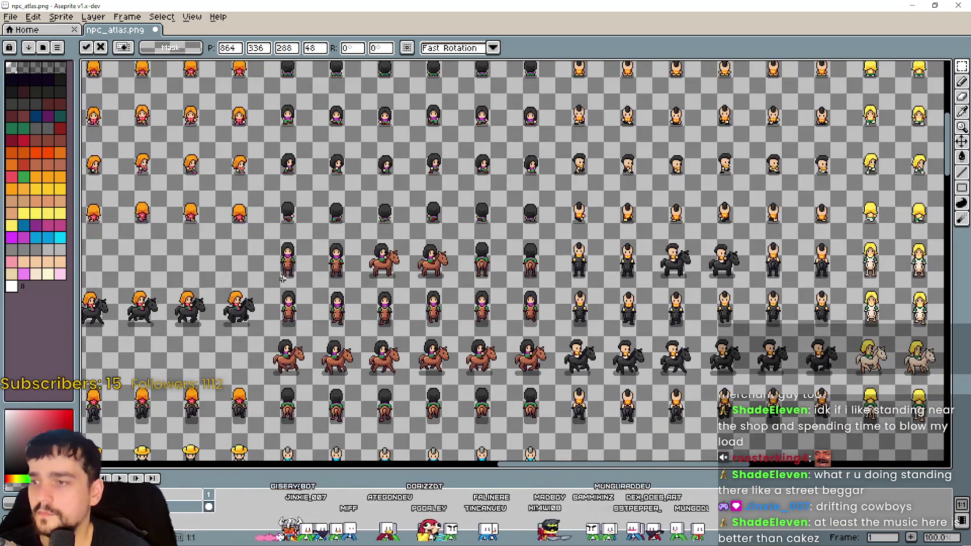
mouse_move(262, 289)
mouse_down()
mouse_move(376, 239)
mouse_move(363, 237)
mouse_up()
key(ctrl+x)
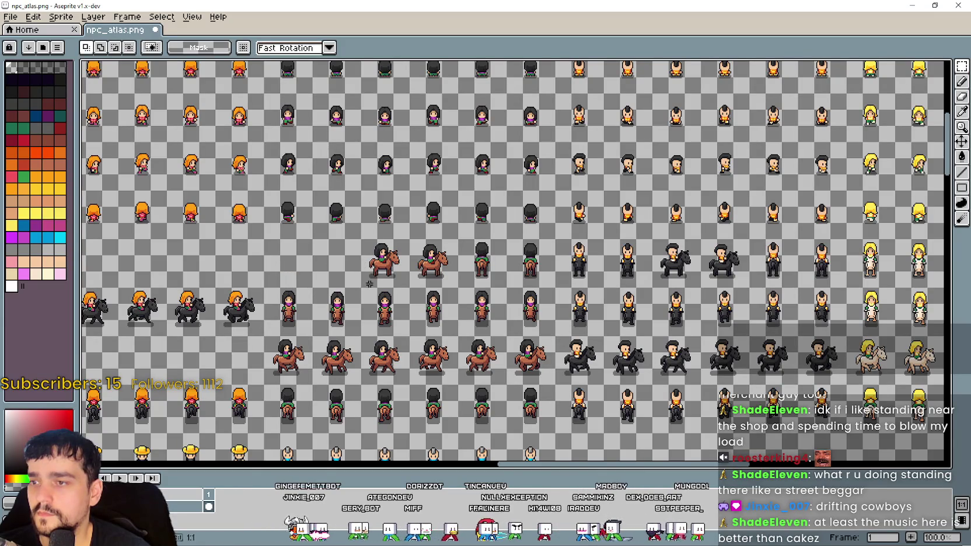
drag(455, 247, 357, 248)
click(447, 299)
drag(275, 328, 555, 286)
key(ctrl+x)
drag(279, 376, 557, 335)
mouse_move(450, 356)
mouse_down()
mouse_move(449, 316)
mouse_move(401, 302)
mouse_move(420, 269)
mouse_move(499, 238)
mouse_up()
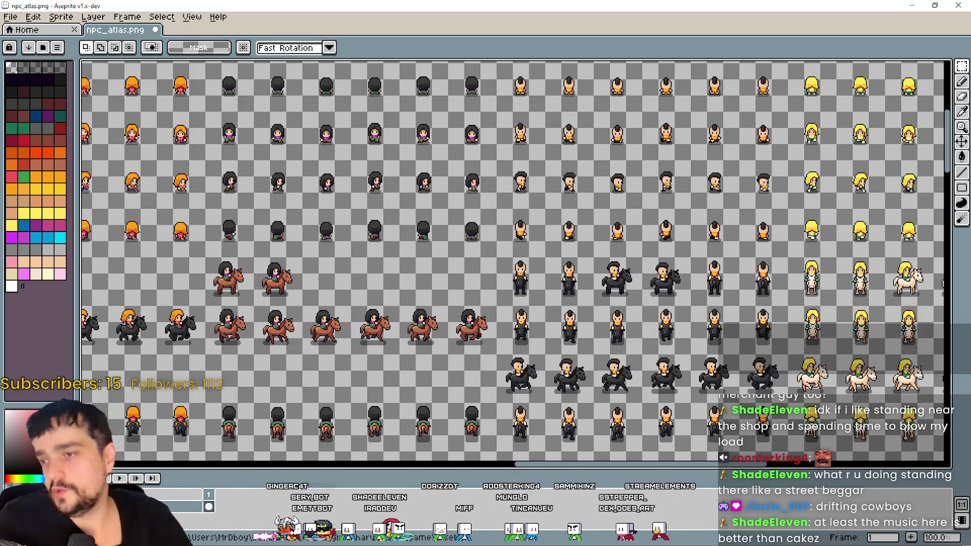
Remove the leftover dark-haired row, the back-facing sprite row and two lone sprites
drag(225, 234, 306, 198)
mouse_move(331, 431)
mouse_down()
mouse_move(349, 382)
mouse_move(598, 302)
mouse_up()
key(ctrl+x)
scroll(331, 302, down, 2)
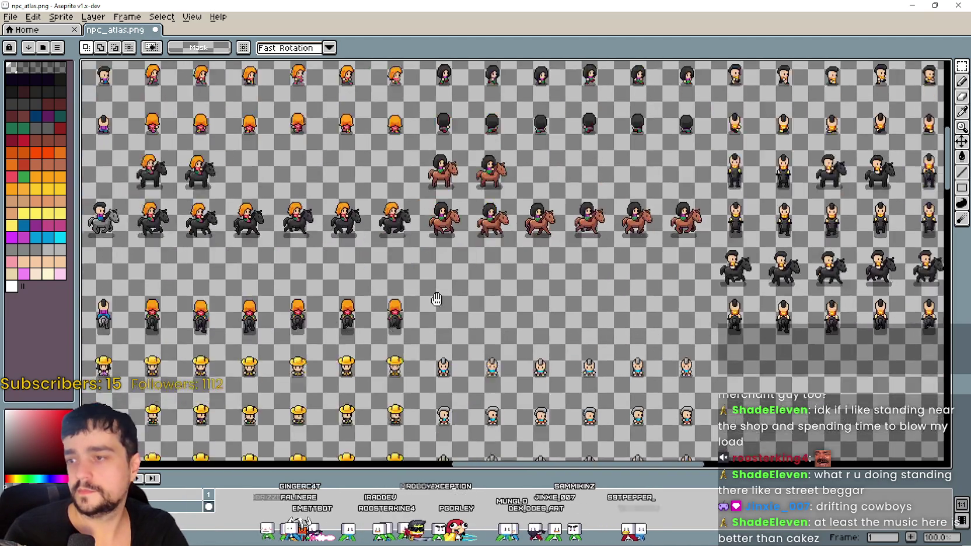
scroll(140, 337, up, 2)
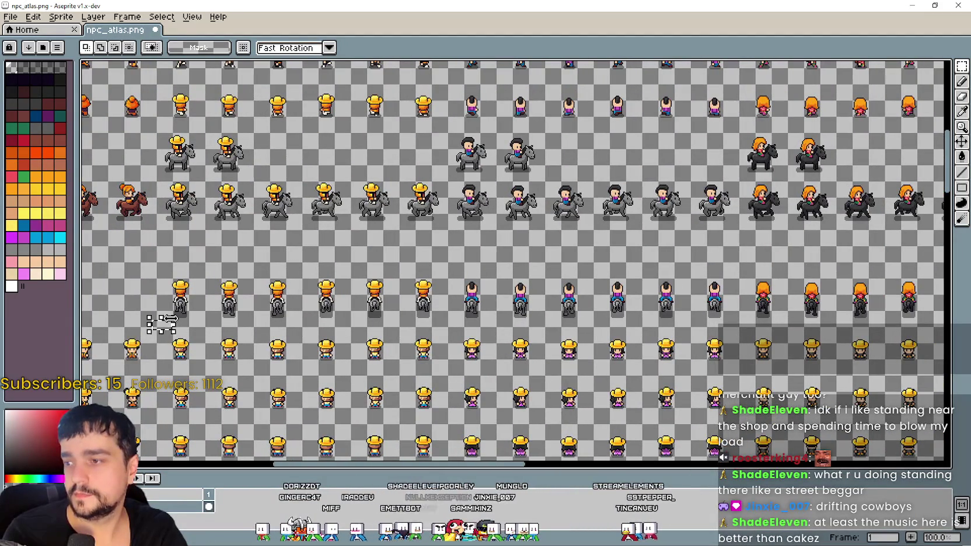
mouse_move(159, 317)
mouse_down()
mouse_move(712, 313)
mouse_move(936, 261)
mouse_up()
drag(818, 264, 533, 234)
key(Delete)
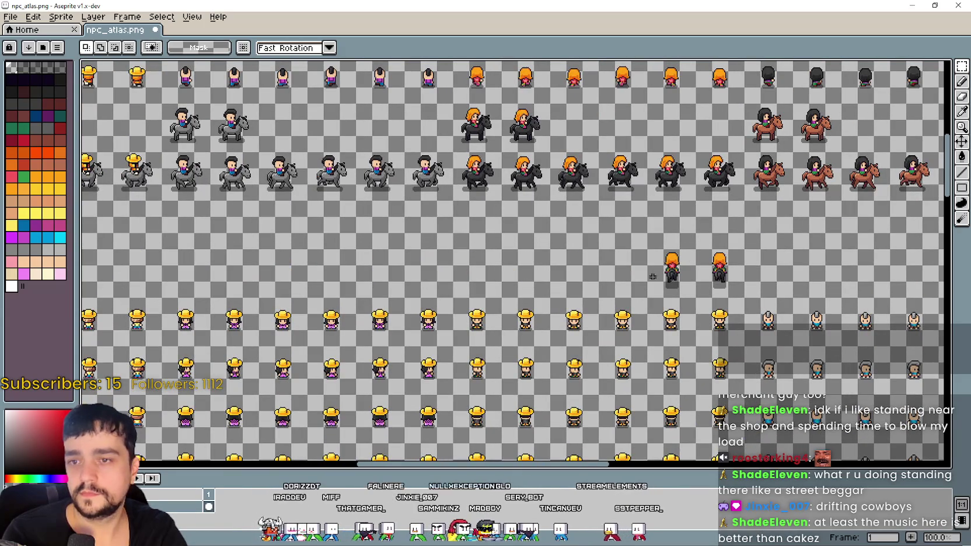
mouse_move(640, 291)
mouse_down()
mouse_move(759, 243)
mouse_move(326, 278)
mouse_up()
key(Delete)
Locate and select the second pair of black-horse riders on the atlas's right side
drag(717, 224, 533, 259)
scroll(533, 259, down, 3)
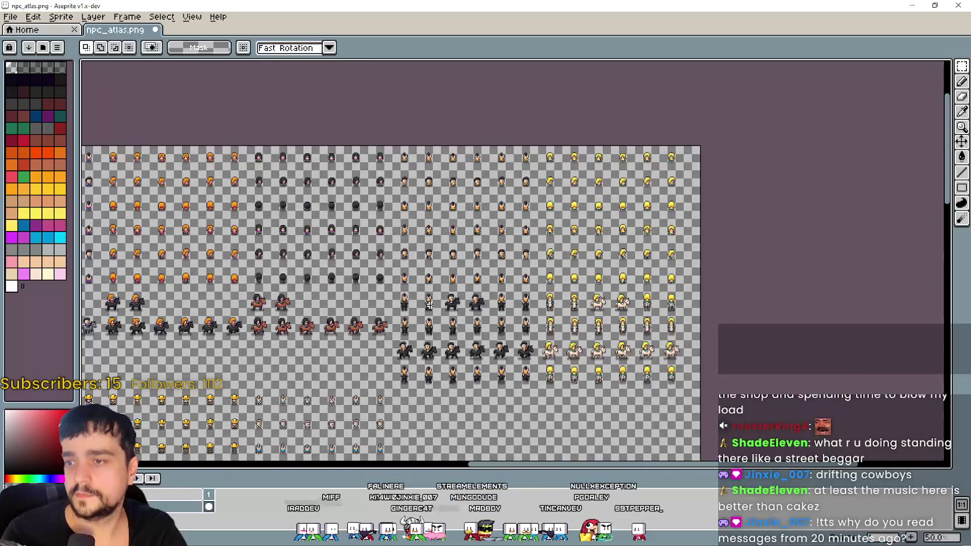
scroll(429, 304, up, 3)
drag(356, 322, 446, 284)
scroll(447, 287, up, 2)
scroll(449, 291, down, 1)
click(454, 305)
mouse_move(454, 304)
mouse_down()
mouse_move(609, 222)
mouse_move(636, 188)
mouse_up()
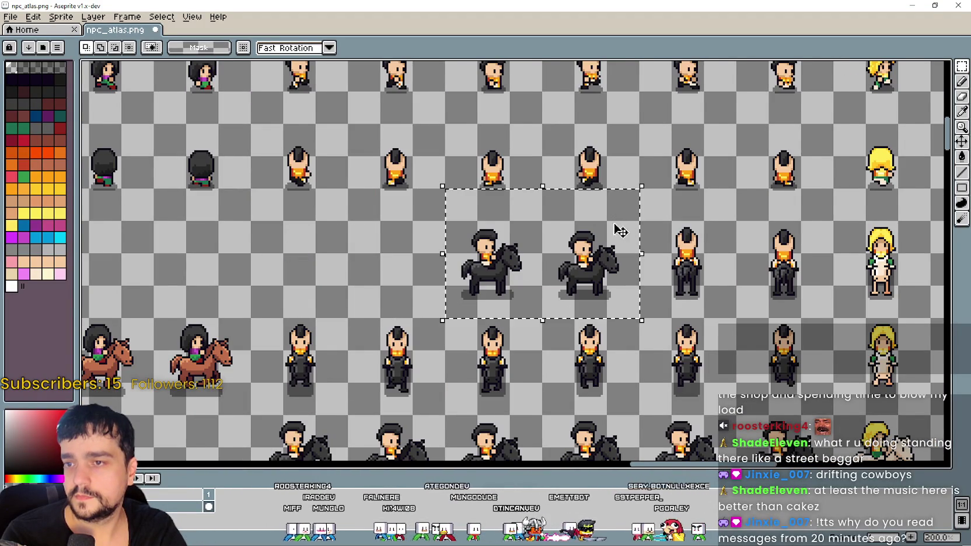
scroll(588, 239, down, 1)
scroll(574, 258, down, 1)
scroll(564, 252, up, 2)
Shift the two black-horse riders left into line with their row
mouse_move(563, 251)
mouse_down()
mouse_move(366, 206)
mouse_move(347, 225)
mouse_up()
scroll(350, 234, down, 1)
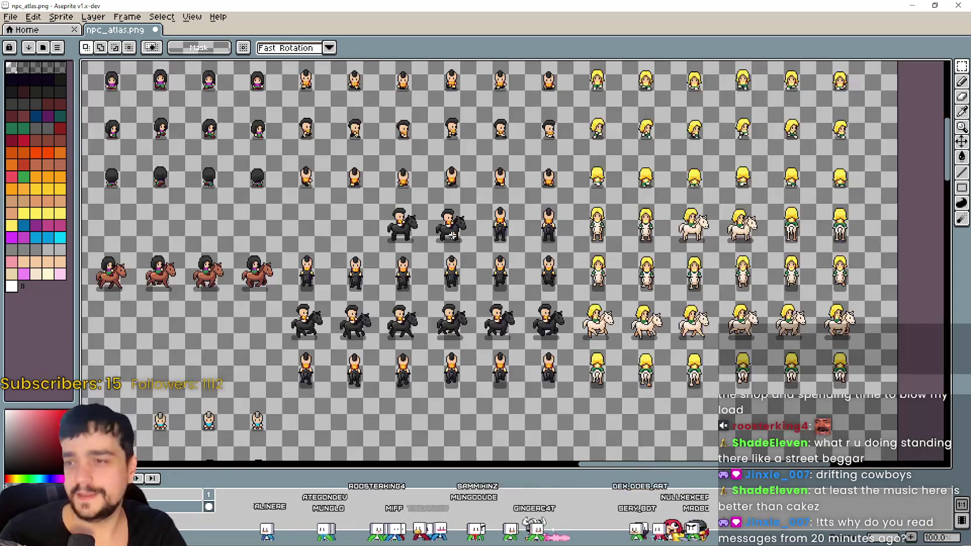
drag(449, 236, 404, 281)
scroll(379, 299, up, 1)
mouse_move(358, 325)
mouse_down()
mouse_move(386, 292)
mouse_move(553, 228)
mouse_up()
scroll(616, 273, down, 1)
drag(616, 273, 522, 276)
click(655, 268)
Delete the two leftover standing riders beside them and reselect the black-horse riders
scroll(655, 268, up, 1)
scroll(464, 258, down, 1)
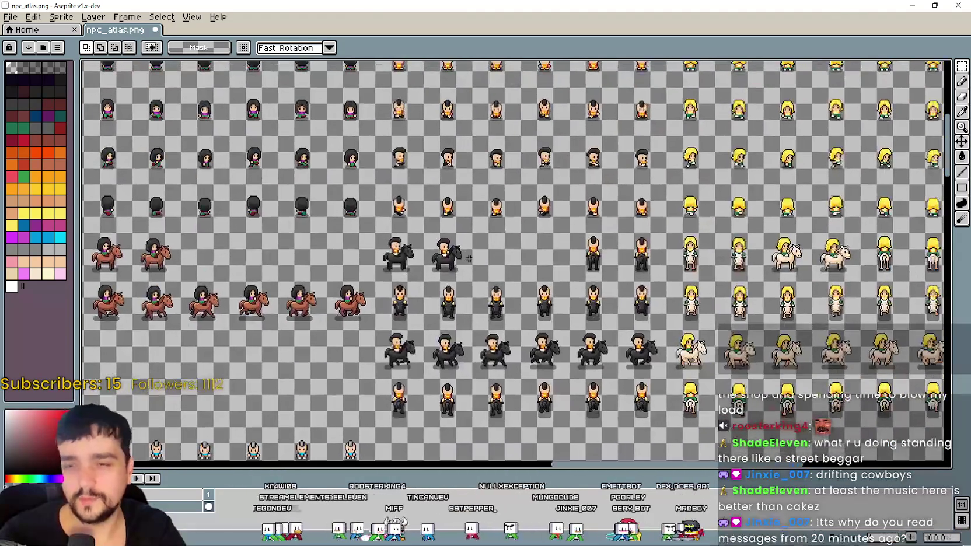
drag(552, 283, 660, 216)
key(Delete)
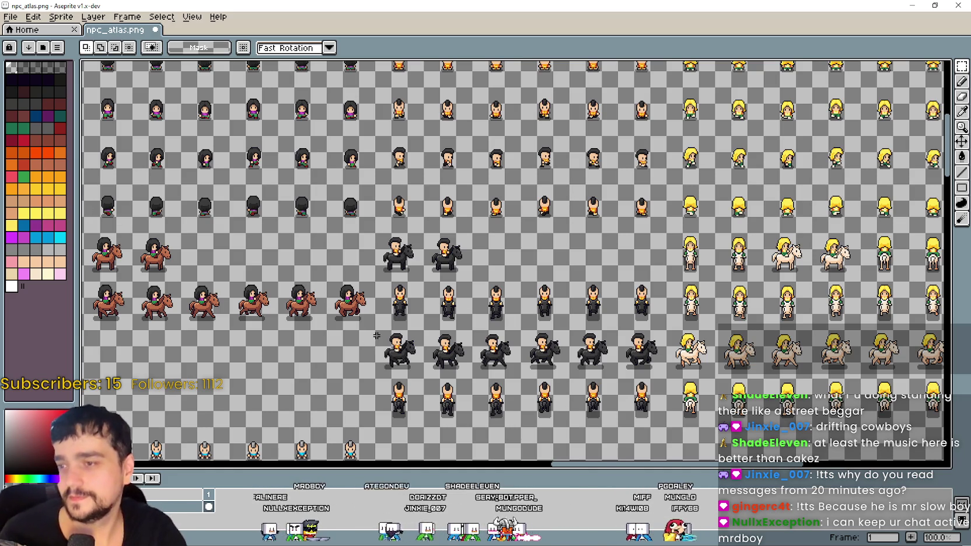
drag(381, 331, 522, 294)
Replace the standing black-clad row with the black-horse riders moved up one row
click(564, 413)
mouse_move(384, 324)
mouse_down()
mouse_move(543, 313)
mouse_move(682, 280)
mouse_up()
key(Delete)
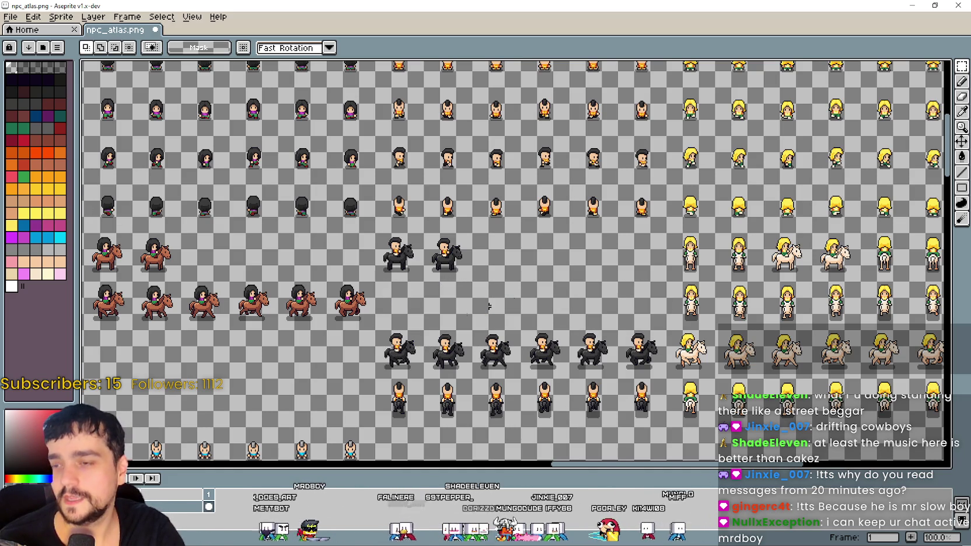
drag(373, 381, 669, 328)
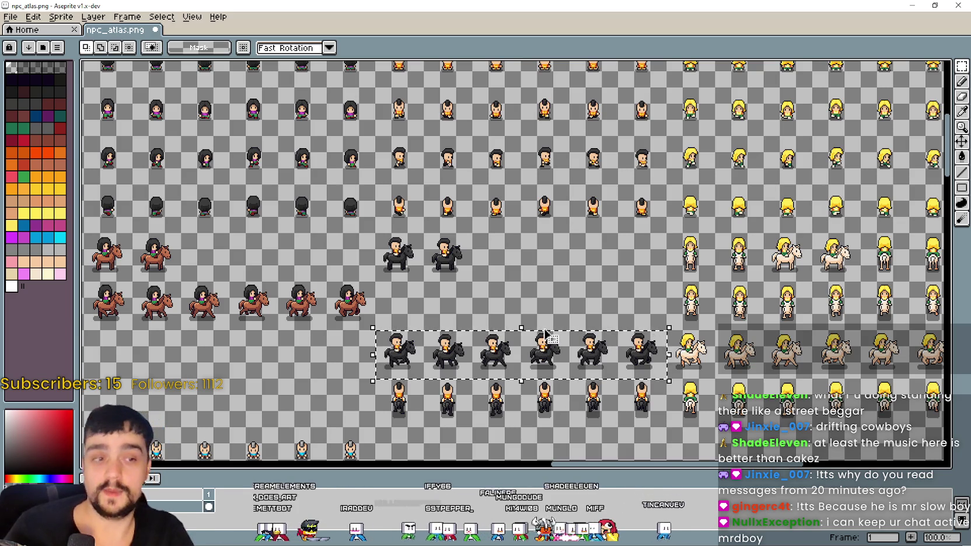
drag(478, 354, 476, 309)
key(Return)
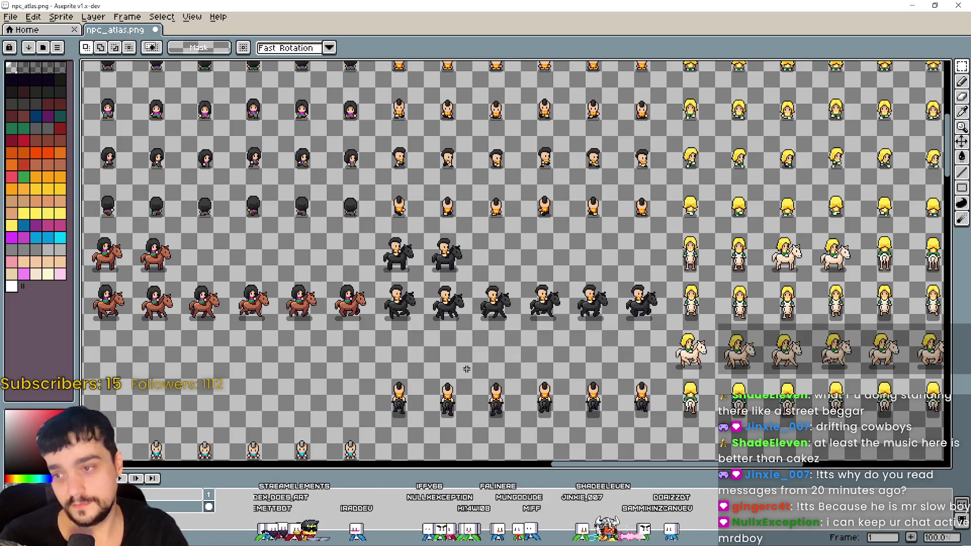
Erase two standing yellow-haired sprites and slide two blonde horse riders into their slots
scroll(348, 328, down, 3)
mouse_move(334, 308)
mouse_down()
mouse_move(562, 347)
mouse_move(628, 344)
mouse_up()
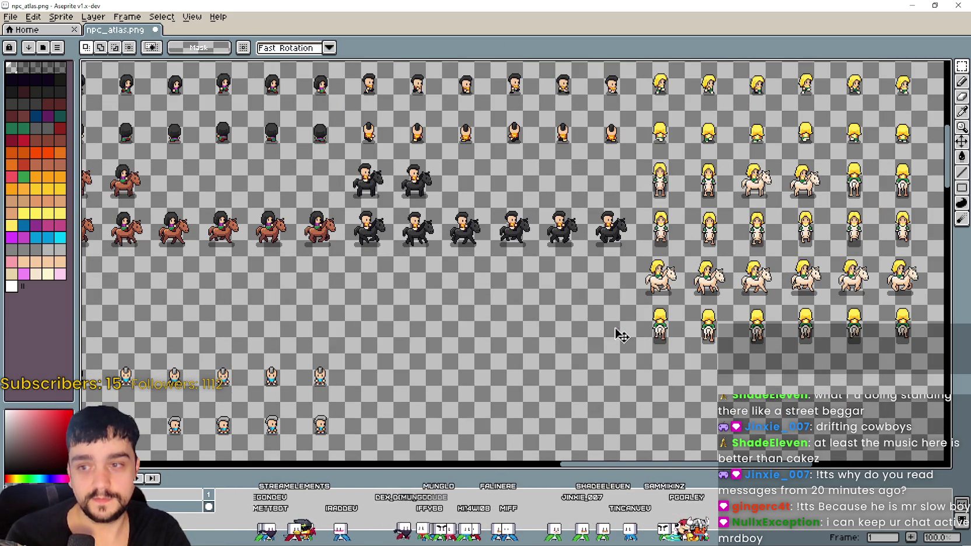
scroll(619, 332, down, 1)
scroll(421, 289, up, 1)
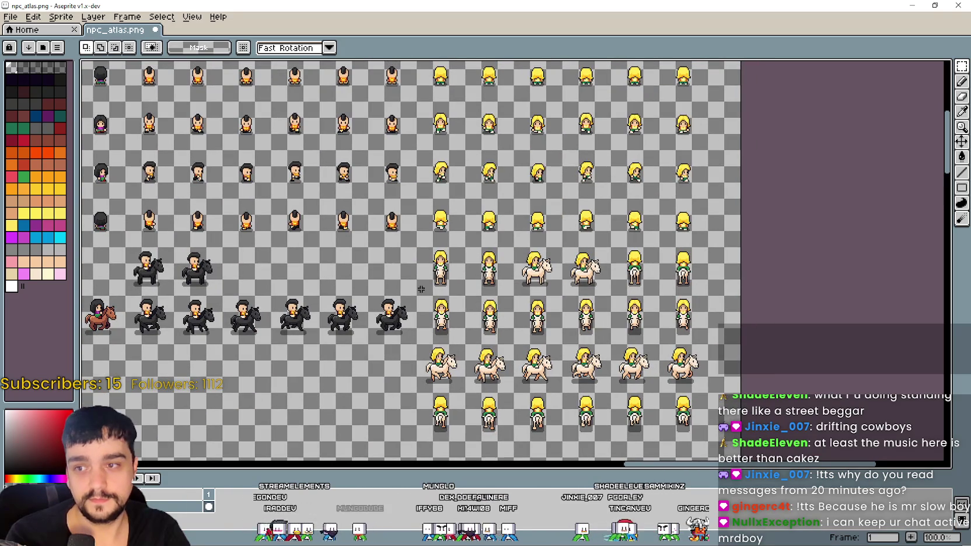
drag(422, 289, 498, 245)
mouse_move(415, 242)
mouse_down()
mouse_move(519, 297)
mouse_move(610, 245)
mouse_up()
key(Delete)
drag(569, 290, 473, 290)
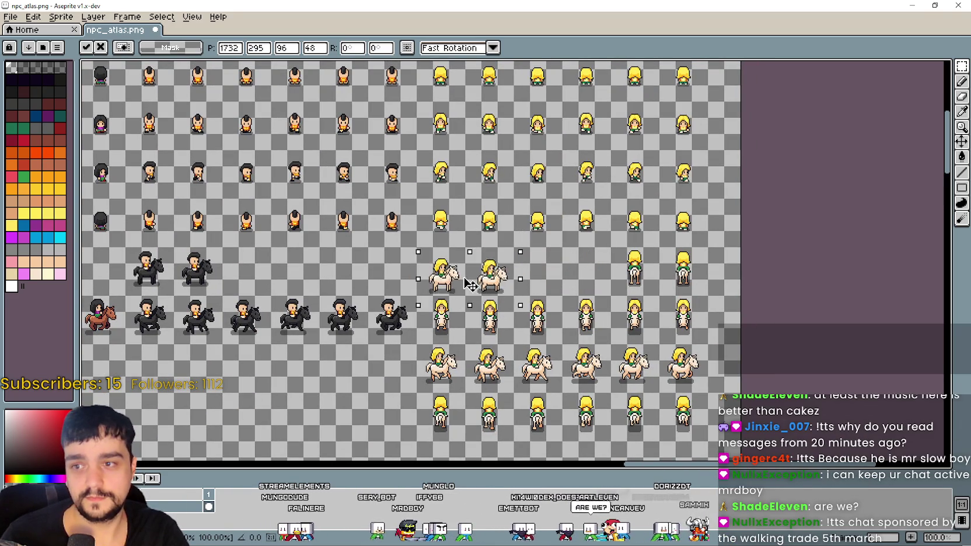
click(608, 298)
drag(607, 288, 709, 248)
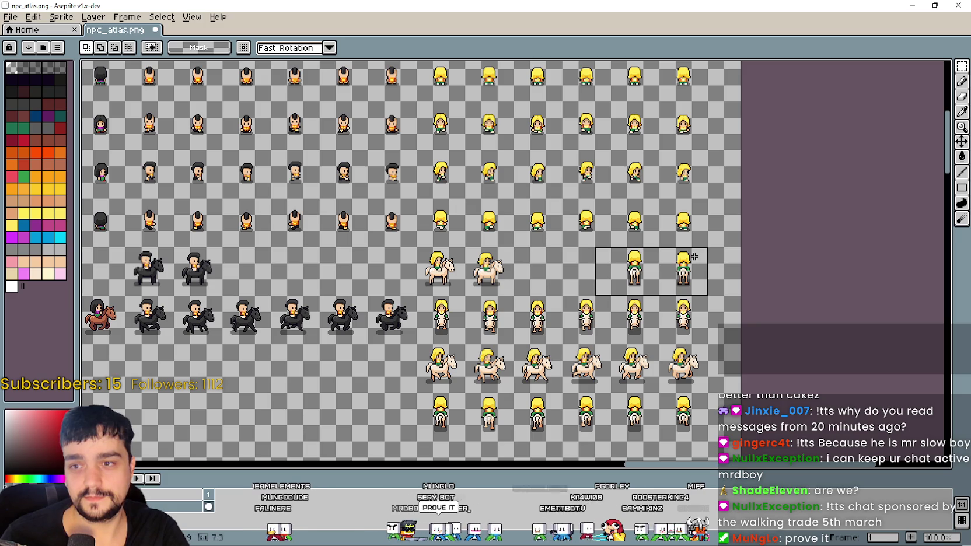
click(434, 338)
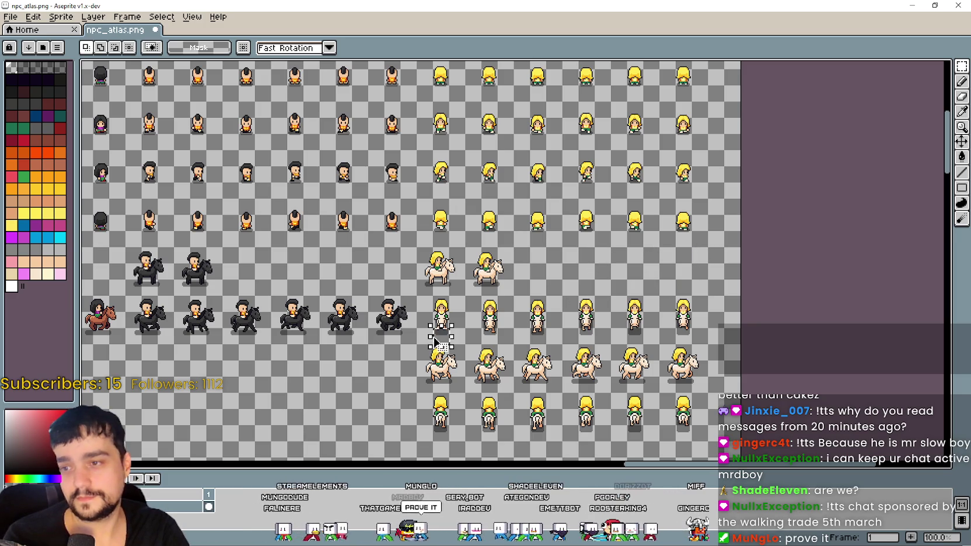
Clear the standing blonde rows and move the six blonde horse riders up into the gap
mouse_move(420, 343)
mouse_down()
mouse_move(674, 300)
mouse_move(700, 310)
mouse_up()
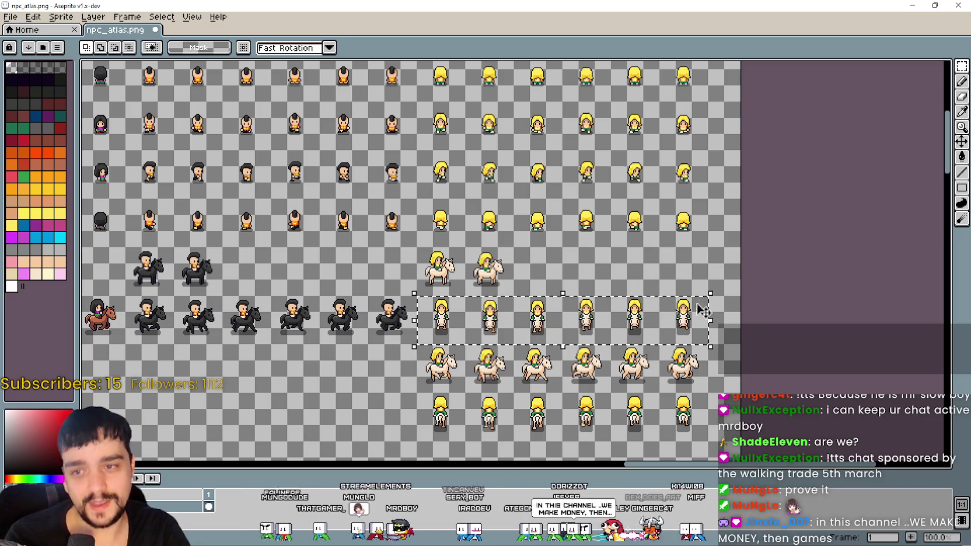
key(Delete)
drag(415, 395, 710, 342)
mouse_move(516, 363)
mouse_down()
mouse_move(517, 315)
mouse_move(533, 286)
mouse_up()
mouse_move(421, 336)
mouse_down()
mouse_move(587, 419)
mouse_move(758, 432)
mouse_move(712, 408)
mouse_up()
key(Delete)
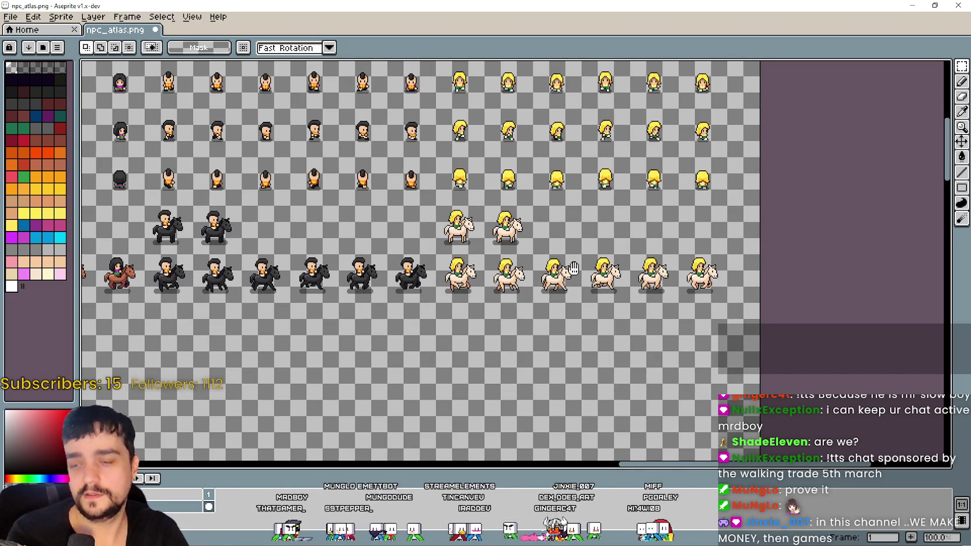
Zoom and pan across the whole npc_atlas.png to survey its sprite layout
scroll(575, 275, down, 1)
scroll(587, 299, up, 1)
scroll(580, 296, down, 1)
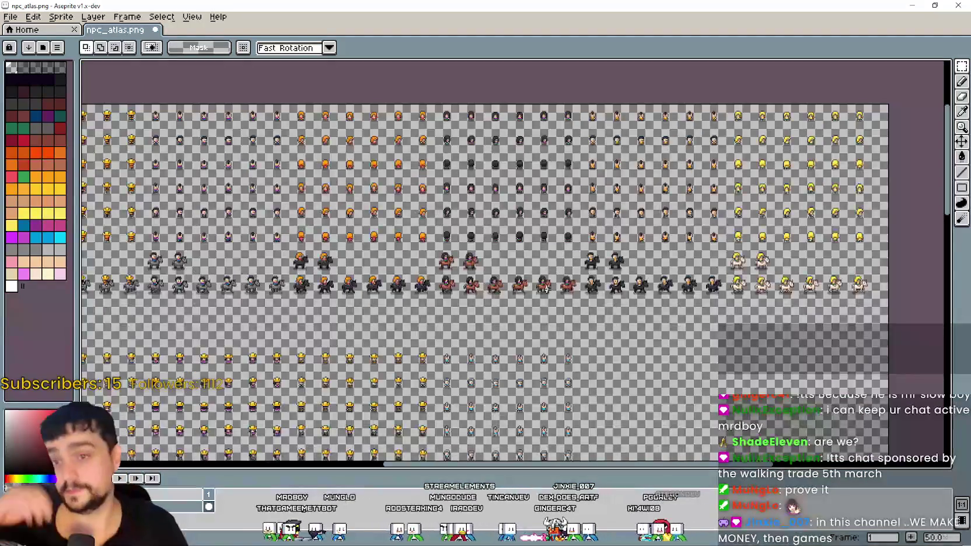
mouse_move(140, 379)
mouse_down()
mouse_move(360, 312)
mouse_move(375, 288)
mouse_move(414, 282)
mouse_move(536, 217)
mouse_up()
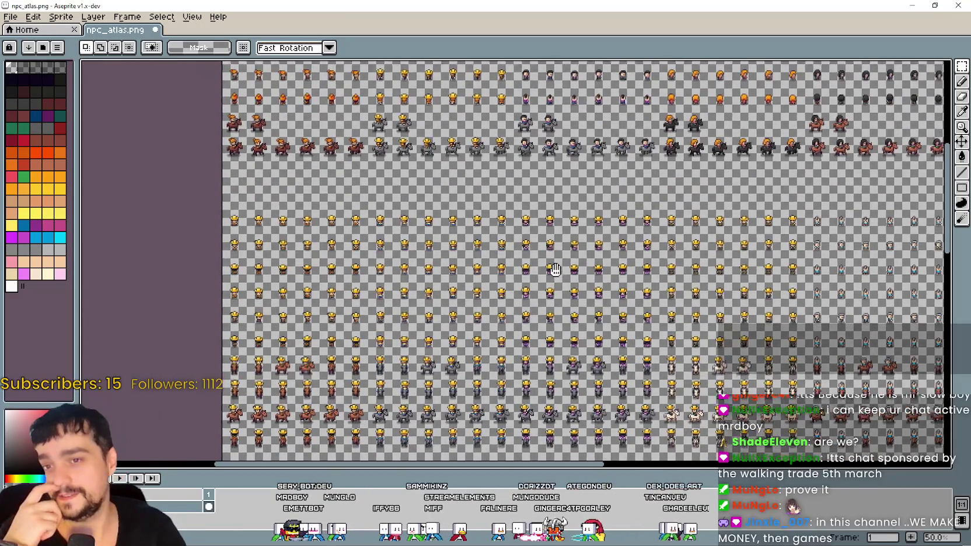
mouse_move(555, 269)
mouse_down()
mouse_move(444, 257)
mouse_move(636, 271)
mouse_move(566, 233)
mouse_move(525, 251)
mouse_up()
scroll(525, 251, down, 2)
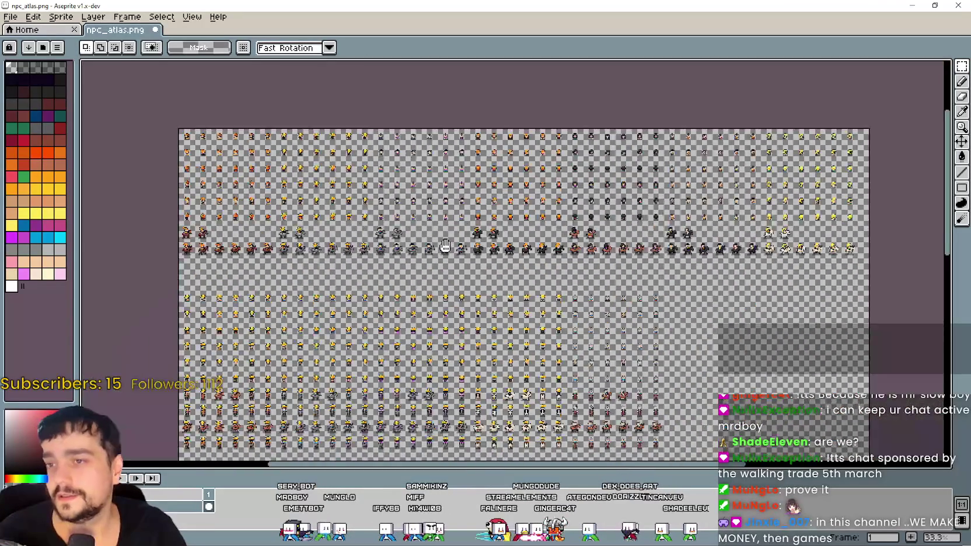
scroll(566, 277, up, 2)
scroll(565, 277, up, 2)
scroll(493, 312, down, 2)
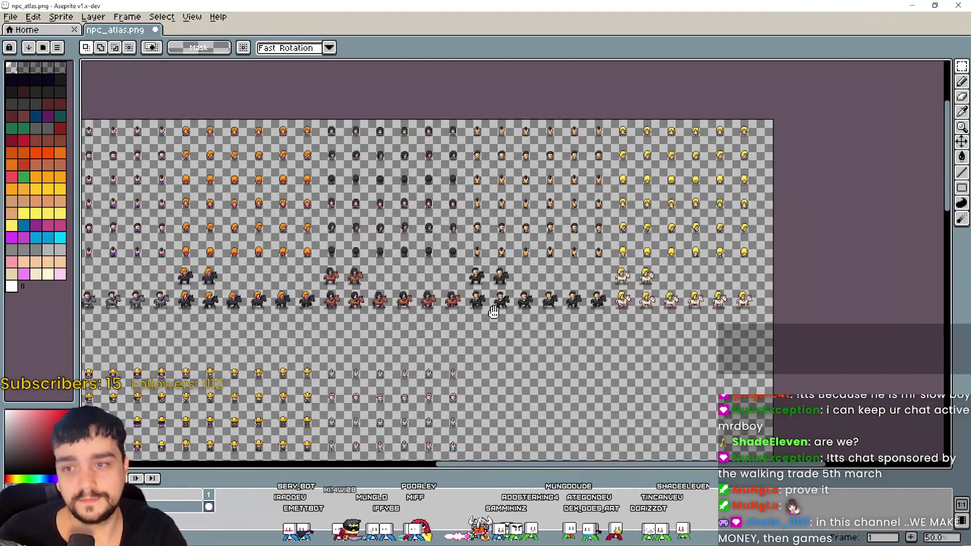
Pan over the atlas edges and lower sprite rows to inspect the empty gap
drag(493, 312, 495, 276)
scroll(495, 276, down, 2)
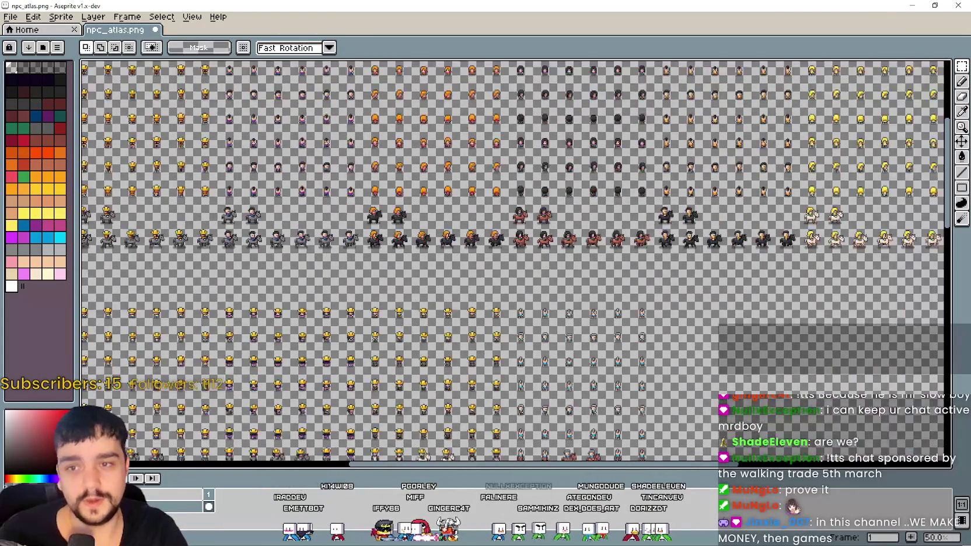
scroll(495, 276, up, 2)
scroll(382, 273, up, 2)
scroll(218, 248, down, 2)
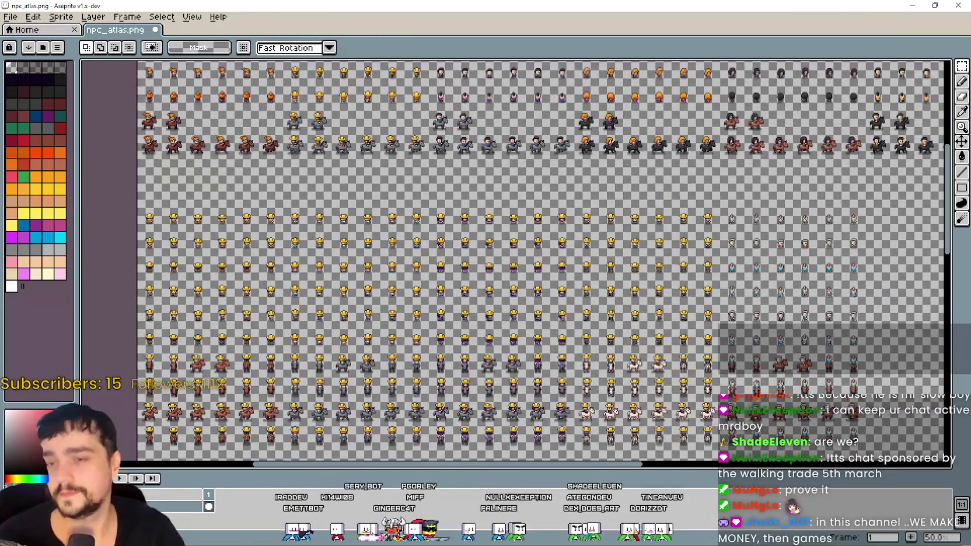
mouse_move(622, 253)
mouse_down()
mouse_move(406, 324)
mouse_move(389, 353)
mouse_up()
scroll(389, 352, down, 2)
scroll(495, 367, up, 2)
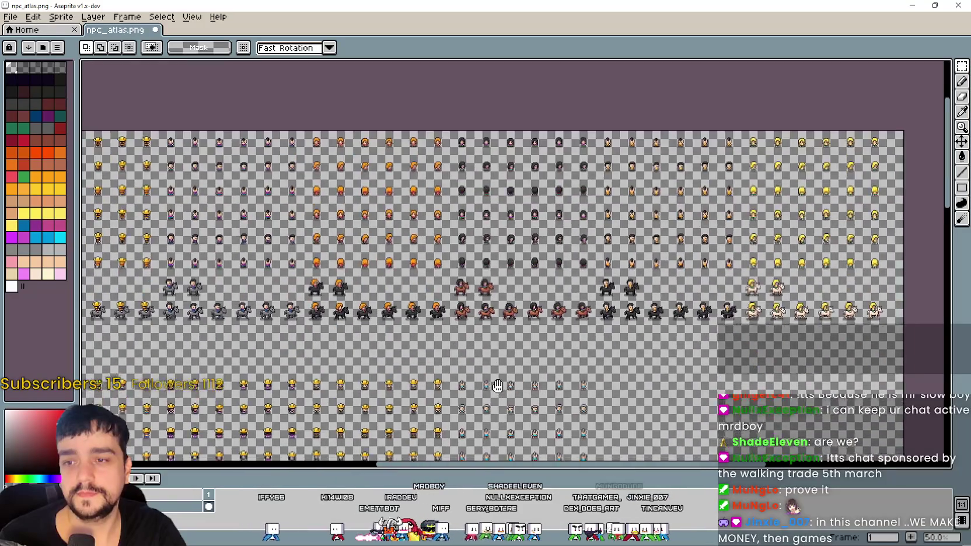
mouse_move(495, 366)
mouse_down()
mouse_move(502, 234)
mouse_move(523, 202)
mouse_up()
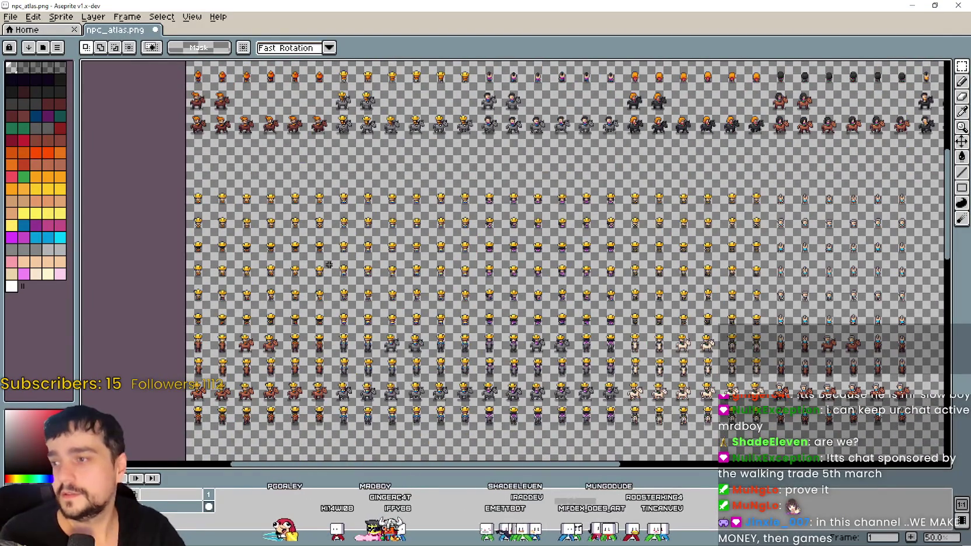
scroll(175, 230, up, 1)
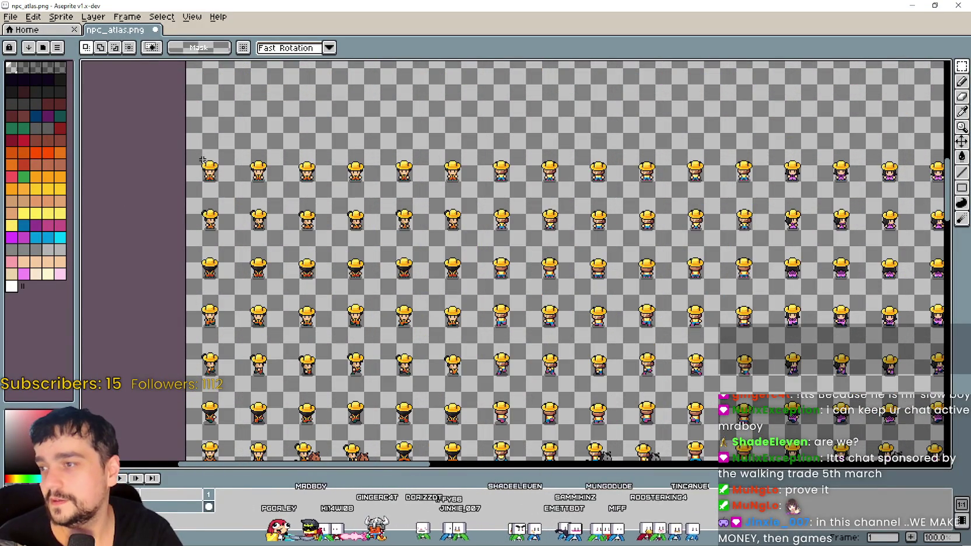
scroll(359, 260, down, 2)
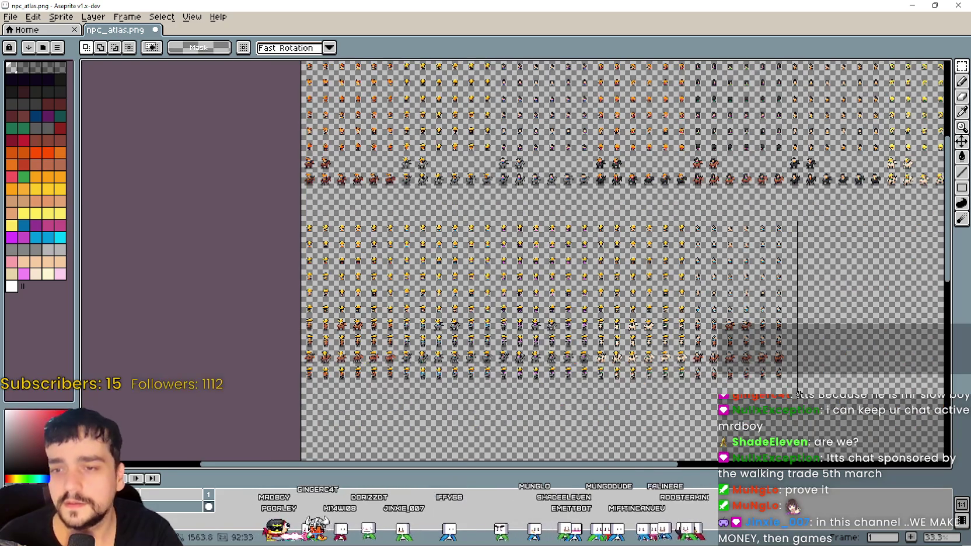
scroll(382, 225, up, 3)
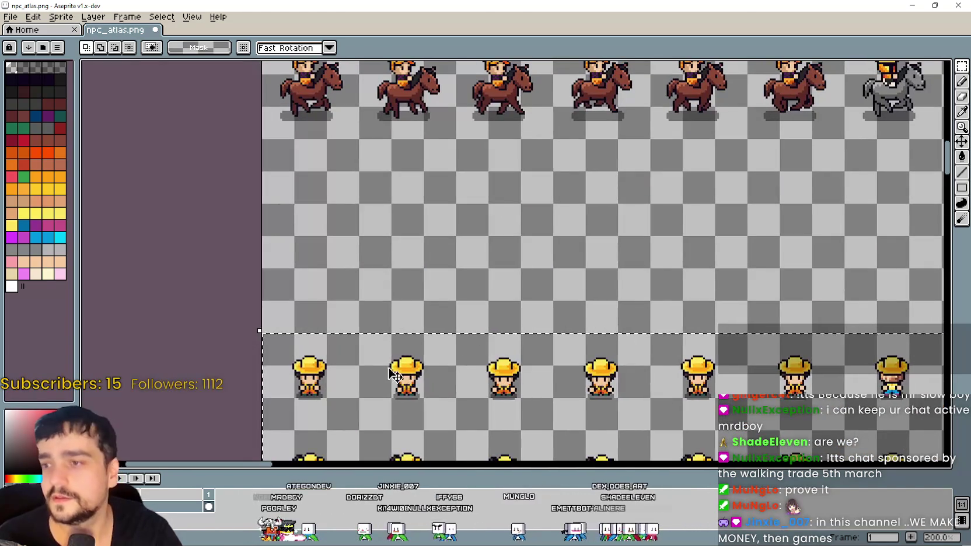
Drag the lower cowboy sprite block up beneath the horse rows and commit it
drag(377, 385, 376, 189)
scroll(390, 198, down, 3)
key(Return)
scroll(395, 243, up, 1)
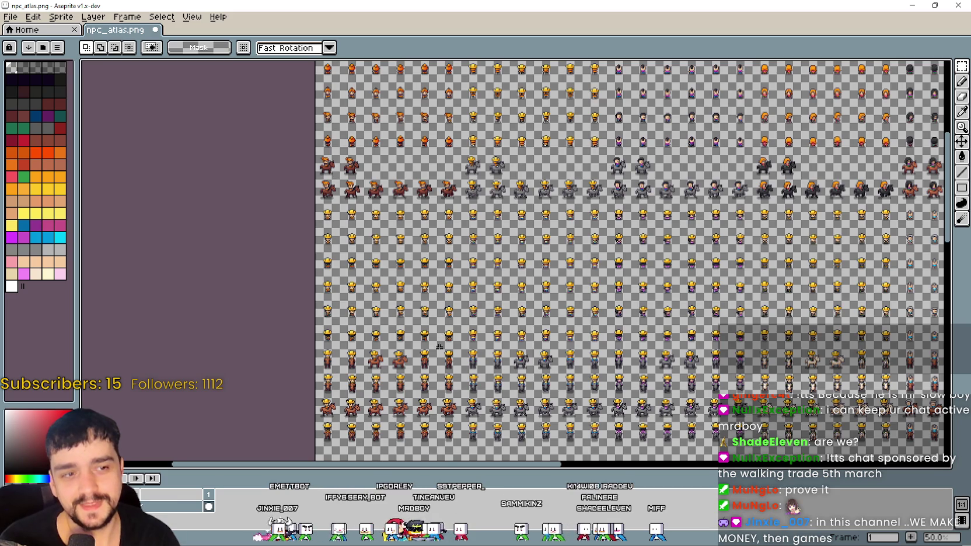
Inspect the horse-riding rows and select the two standing cowboy sprites
scroll(439, 342, up, 1)
scroll(453, 330, down, 1)
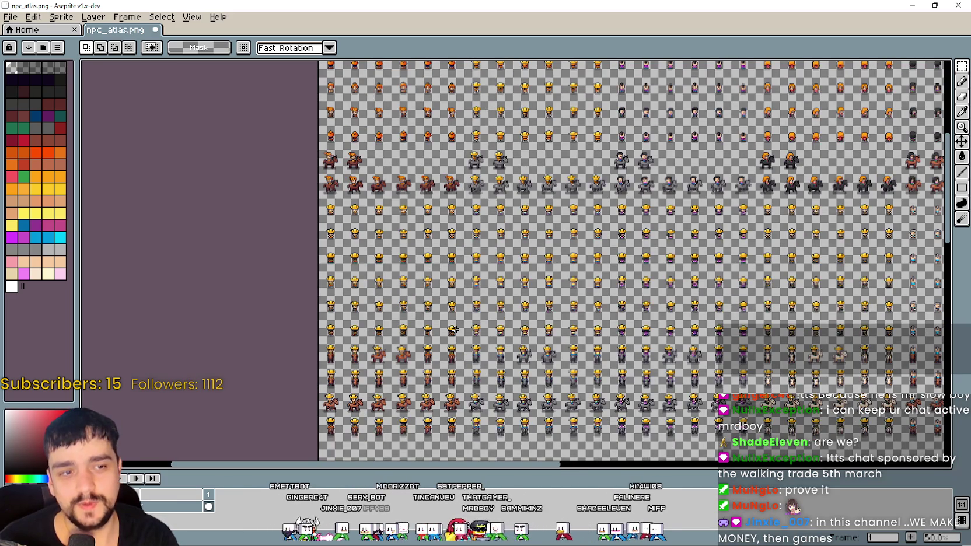
scroll(456, 328, up, 1)
mouse_move(231, 100)
mouse_down()
mouse_move(229, 117)
mouse_move(371, 258)
mouse_up()
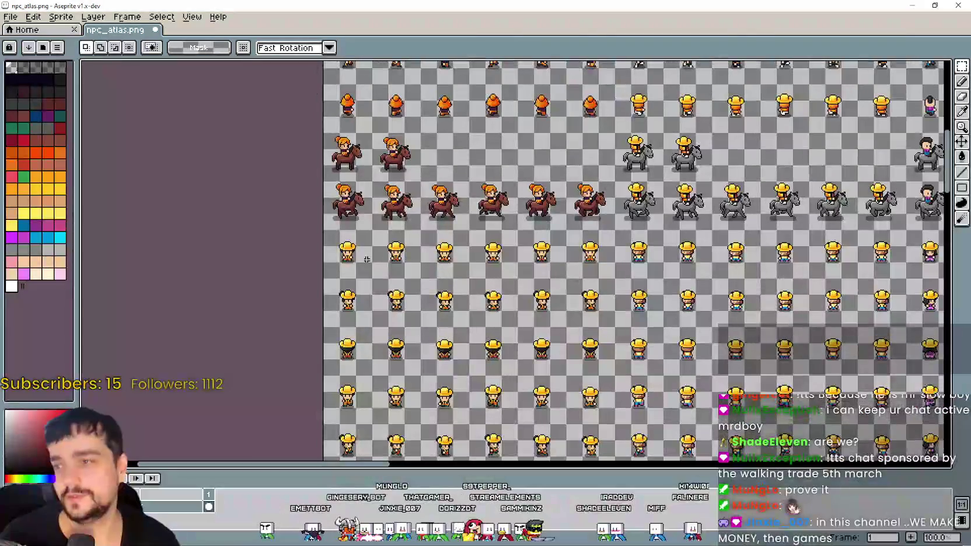
scroll(409, 285, down, 5)
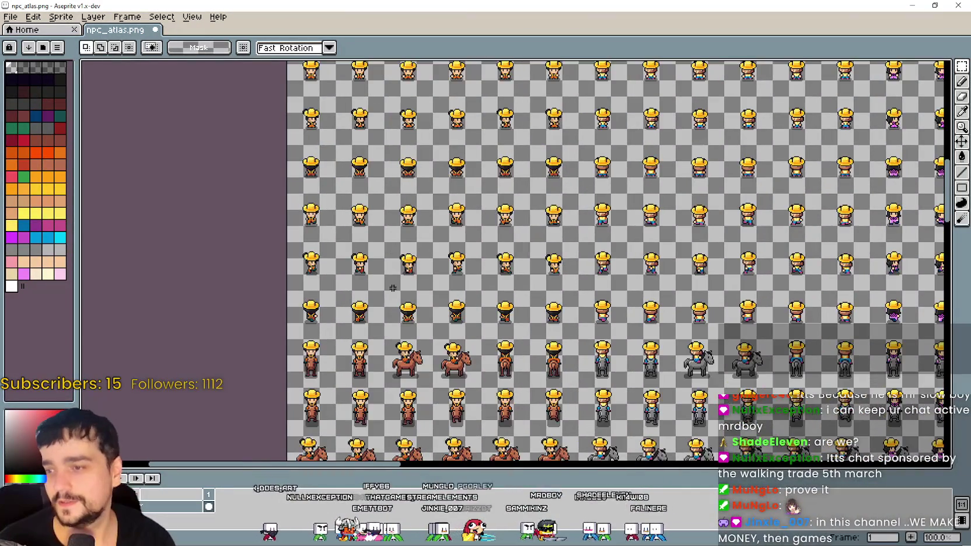
scroll(380, 284, down, 3)
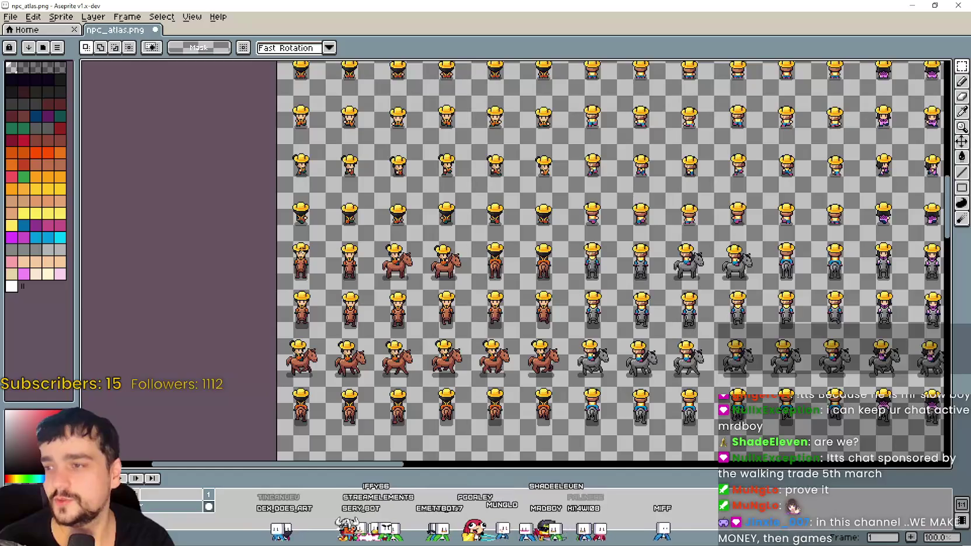
scroll(280, 260, up, 1)
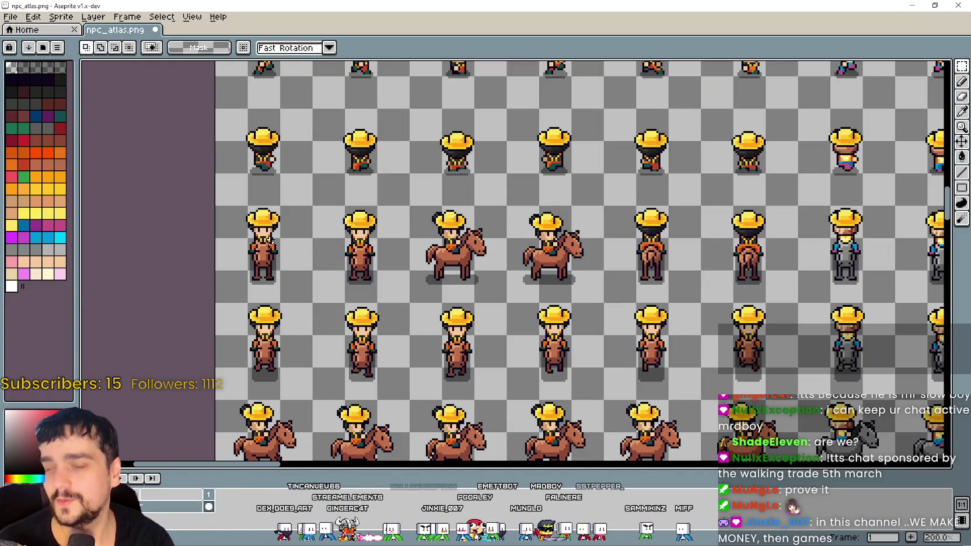
drag(217, 174, 375, 337)
key(ctrl+d)
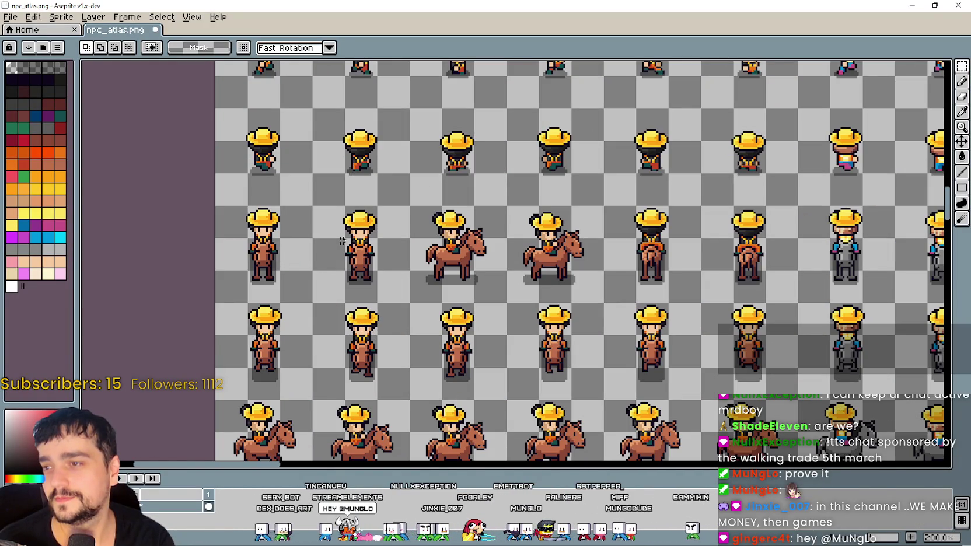
mouse_move(239, 213)
mouse_down()
mouse_move(388, 291)
mouse_move(405, 279)
mouse_up()
Erase the two standing cowboy sprites and move two horse riders left into the empty slots
scroll(403, 279, down, 1)
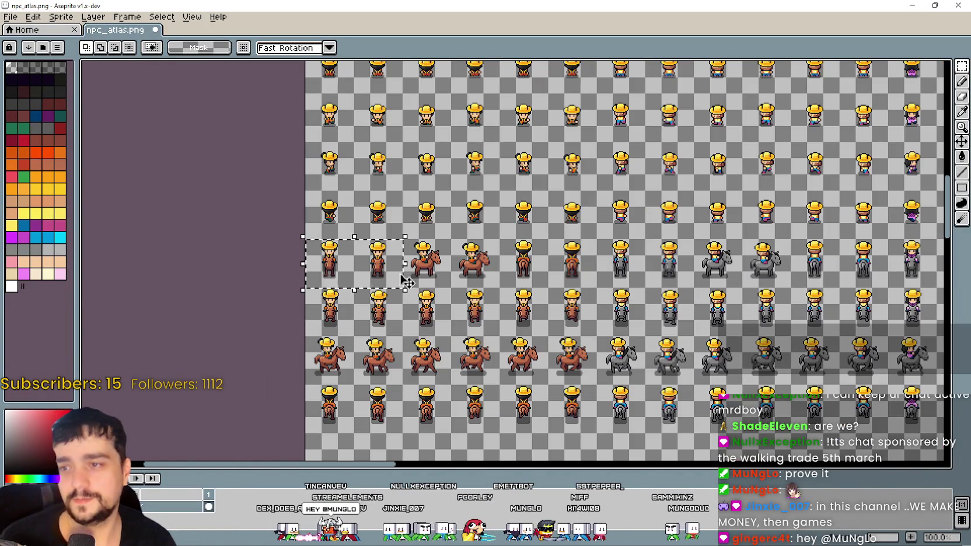
key(Delete)
mouse_move(402, 239)
mouse_down()
mouse_move(500, 288)
mouse_move(378, 267)
mouse_move(582, 321)
mouse_up()
click(536, 268)
Erase the extra rider sprites, including the two leftover riders in row six
key(Delete)
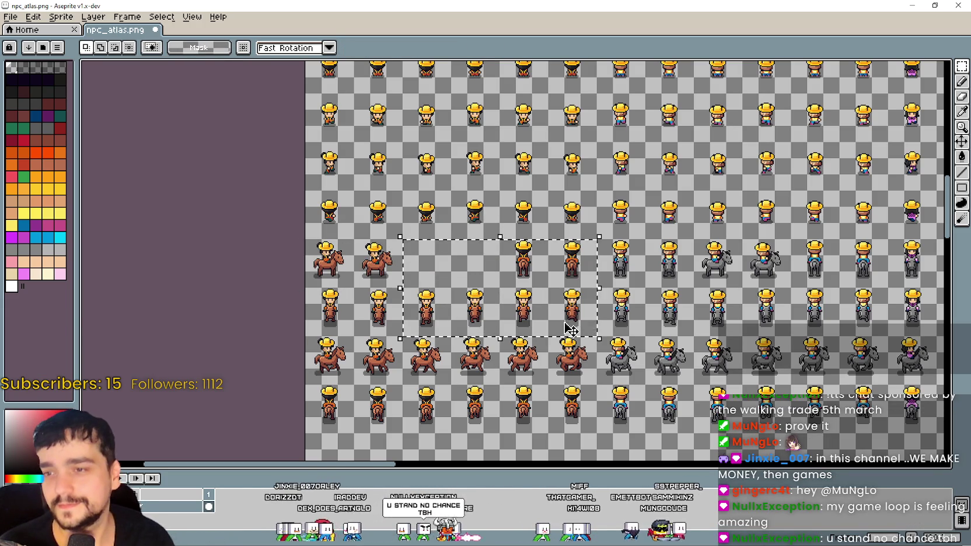
mouse_move(401, 327)
mouse_down()
mouse_move(334, 287)
mouse_move(306, 286)
mouse_up()
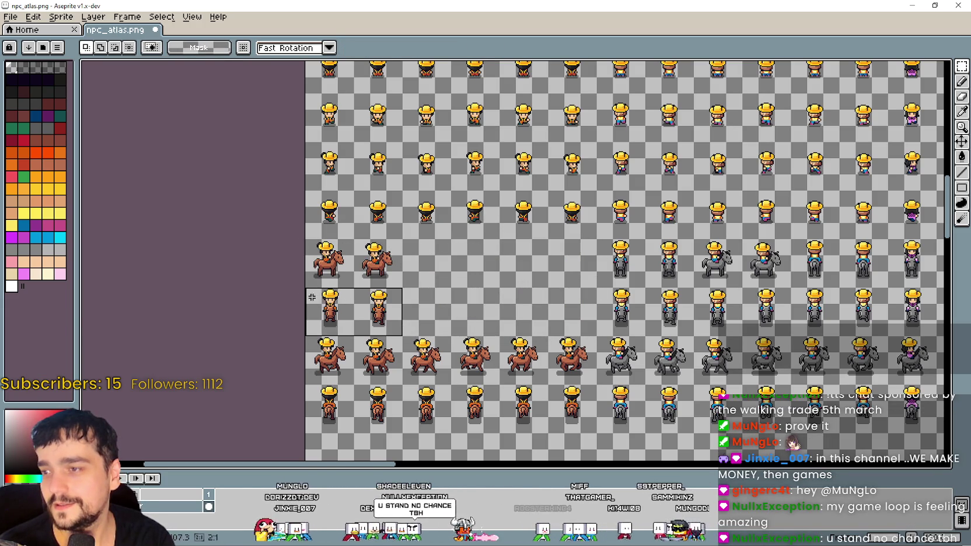
key(Delete)
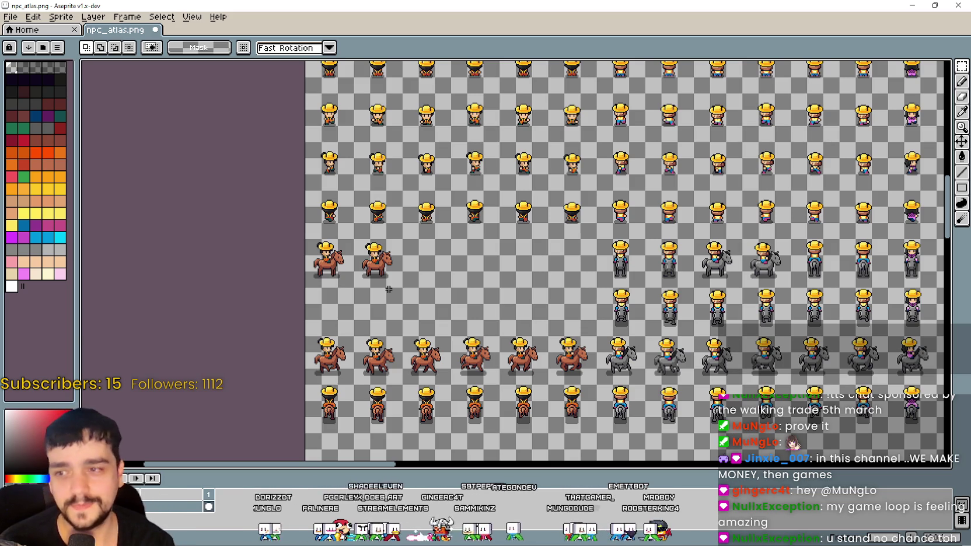
Shift the lower brown-horse row up one row and erase the bottom row of brown riders
mouse_move(335, 376)
mouse_down()
mouse_move(280, 356)
mouse_move(525, 341)
mouse_move(559, 323)
mouse_up()
drag(417, 351, 417, 302)
click(280, 410)
mouse_move(281, 413)
mouse_down()
mouse_move(575, 374)
mouse_move(505, 359)
mouse_move(300, 394)
mouse_move(278, 407)
mouse_up()
key(Delete)
Erase the two standing blue riders and move the two grey-horse riders down into the grid
mouse_move(333, 323)
mouse_down()
mouse_move(443, 274)
mouse_move(435, 275)
mouse_up()
key(Delete)
mouse_move(428, 324)
mouse_down()
mouse_move(478, 290)
mouse_move(540, 273)
mouse_move(513, 272)
mouse_up()
scroll(533, 303, up, 1)
mouse_move(490, 334)
mouse_down()
mouse_move(356, 254)
mouse_move(328, 247)
mouse_move(331, 255)
mouse_up()
scroll(508, 286, down, 1)
drag(418, 277, 420, 290)
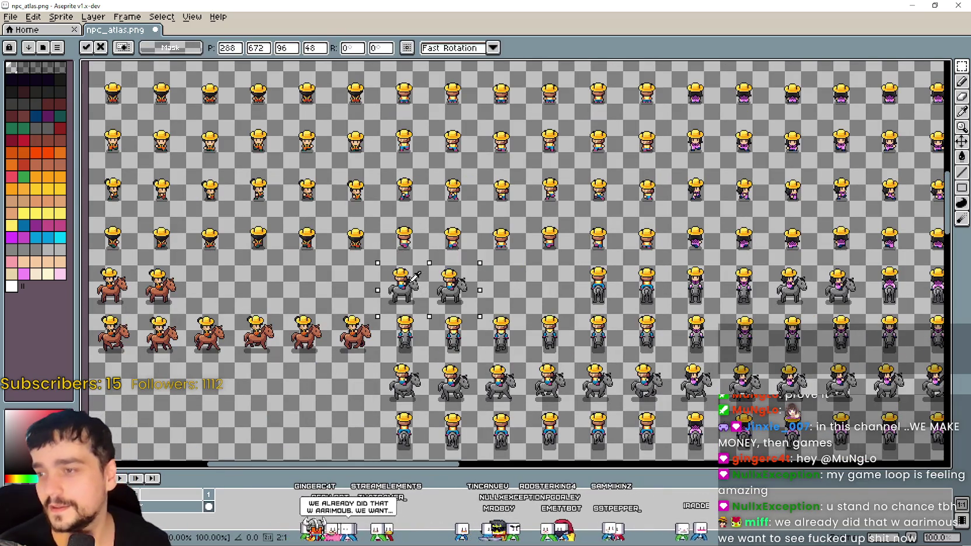
Commit the two grey-horse riders in place and erase the unwanted standing riders
key(Return)
drag(488, 314, 416, 268)
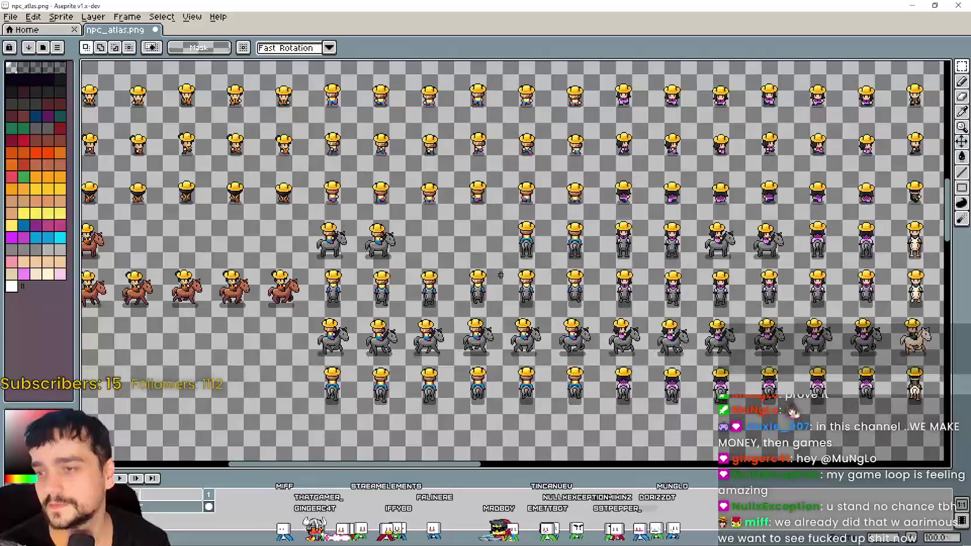
drag(419, 228, 516, 308)
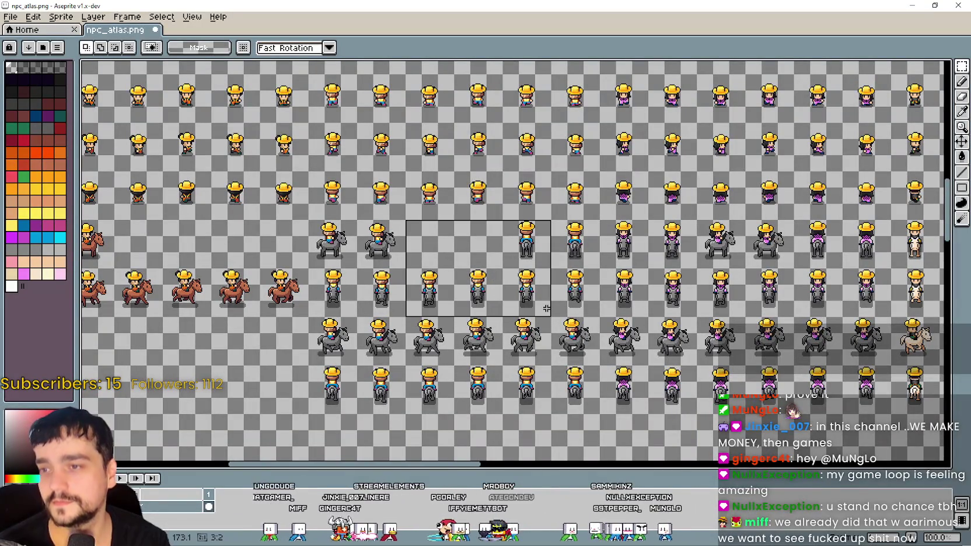
key(Delete)
drag(386, 280, 301, 278)
key(Delete)
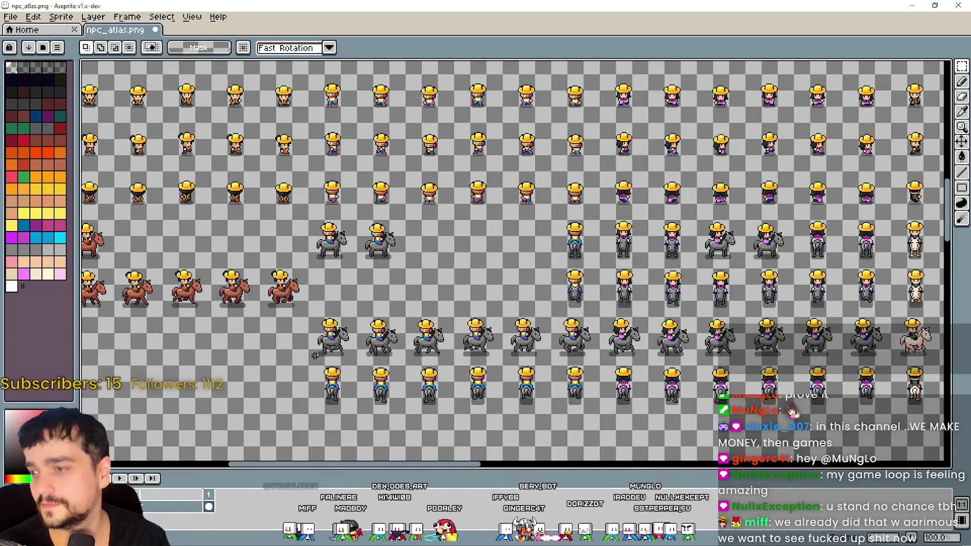
Erase the two remaining standing riders beside the grey-horse row
drag(370, 351, 538, 327)
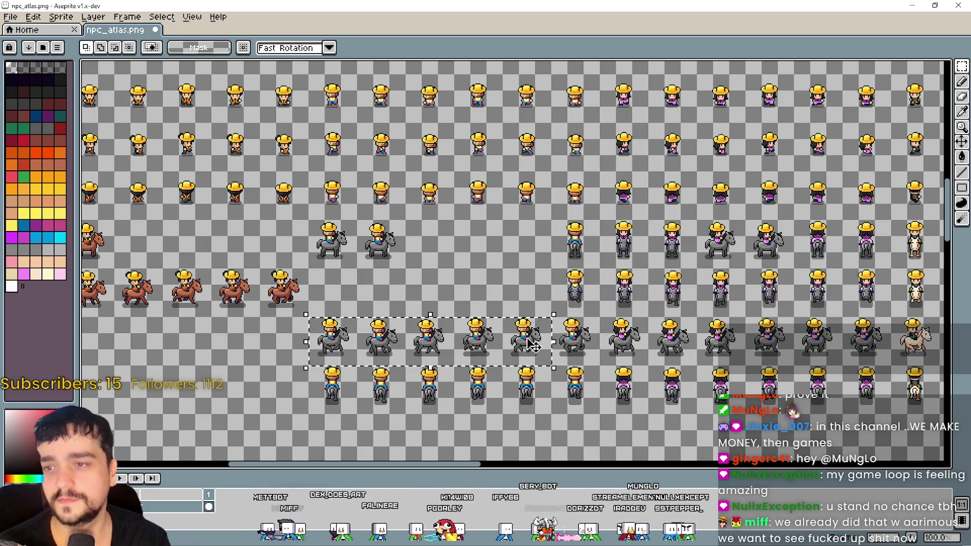
click(592, 372)
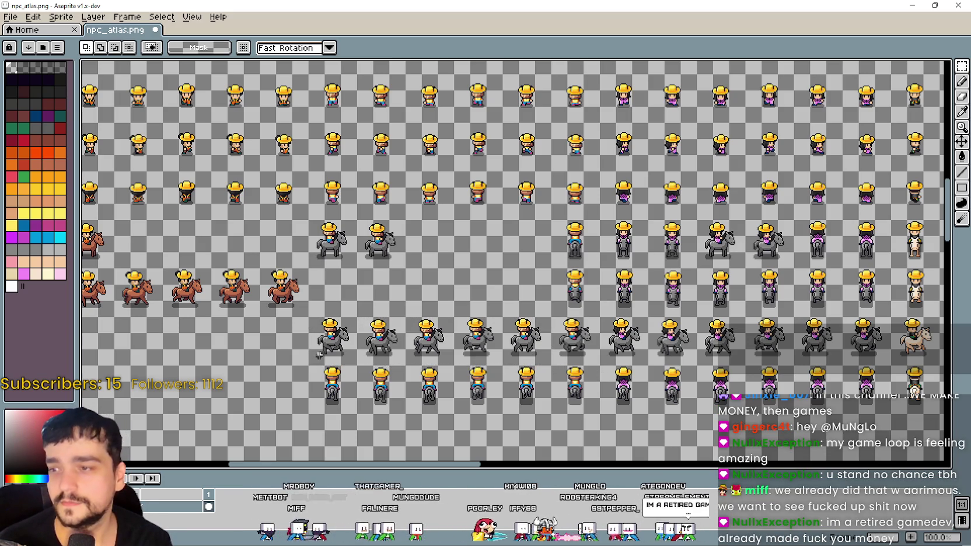
drag(317, 357, 548, 322)
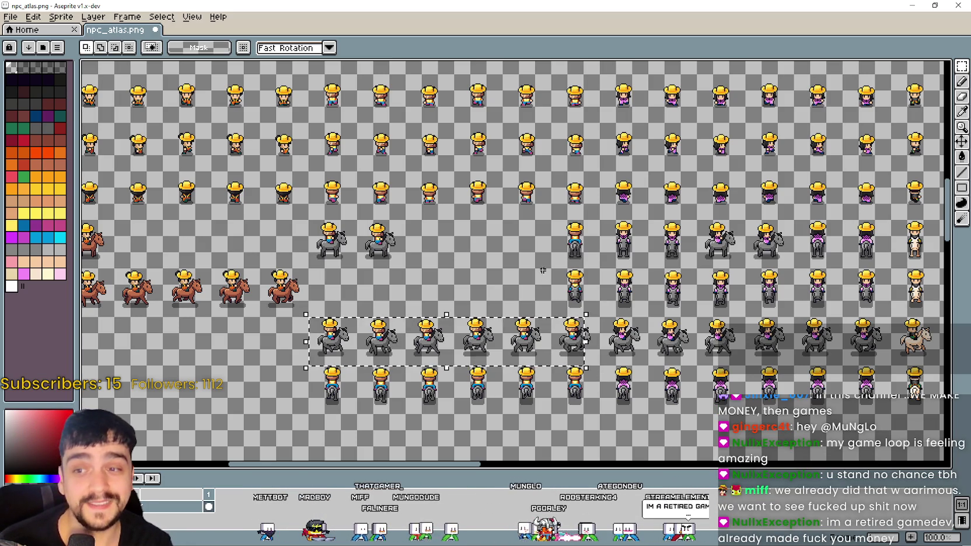
click(525, 293)
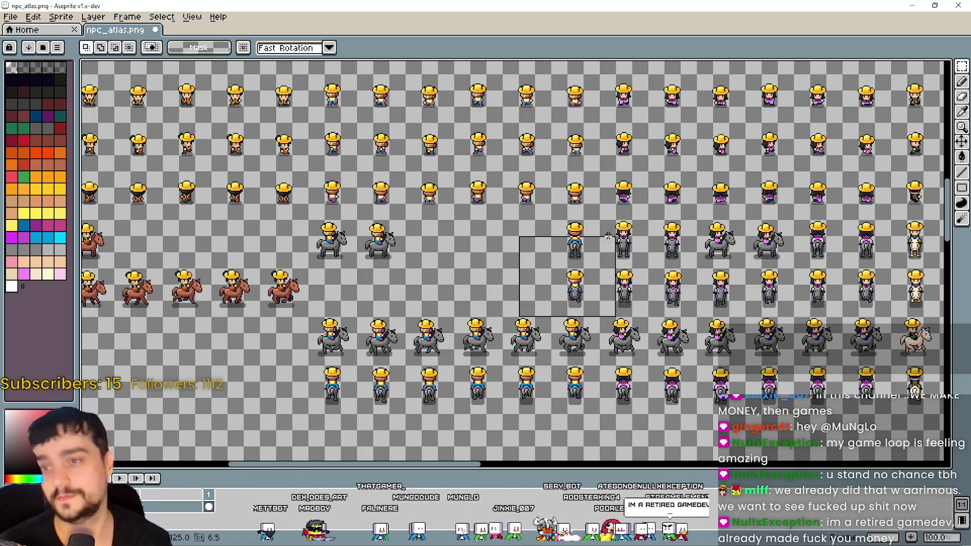
key(Delete)
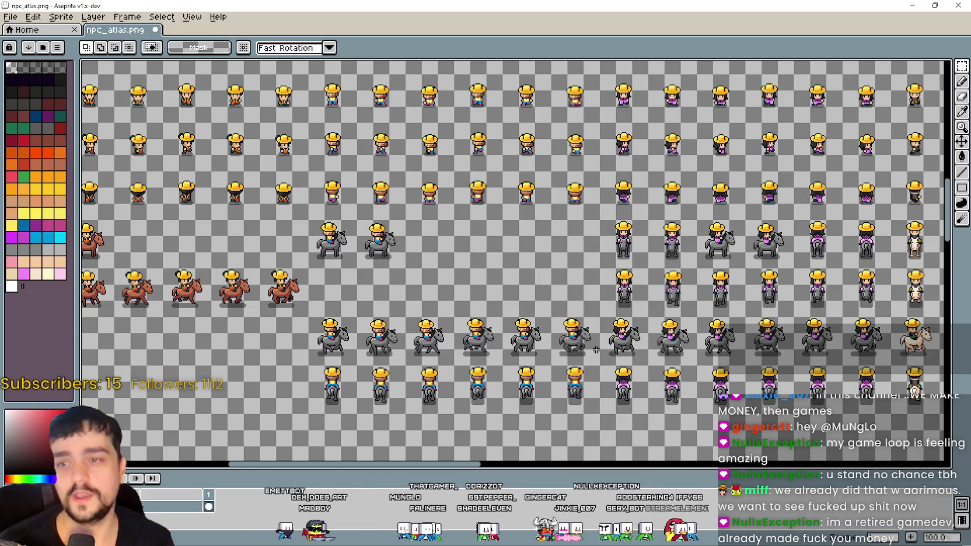
Move the six grey-horse riders up into the empty row and erase the bottom standing row
mouse_move(599, 364)
mouse_down()
mouse_move(326, 319)
mouse_move(319, 279)
mouse_up()
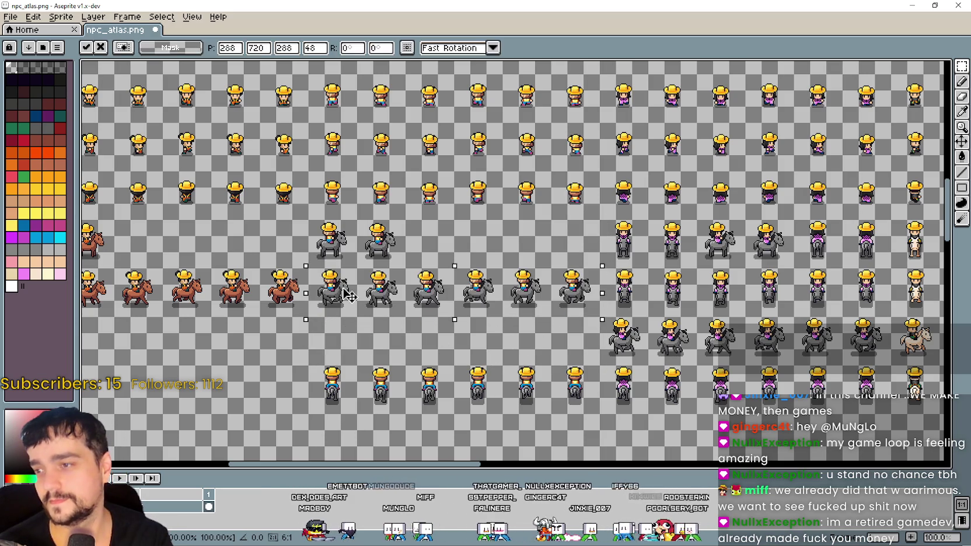
click(289, 411)
drag(288, 412, 586, 364)
key(Delete)
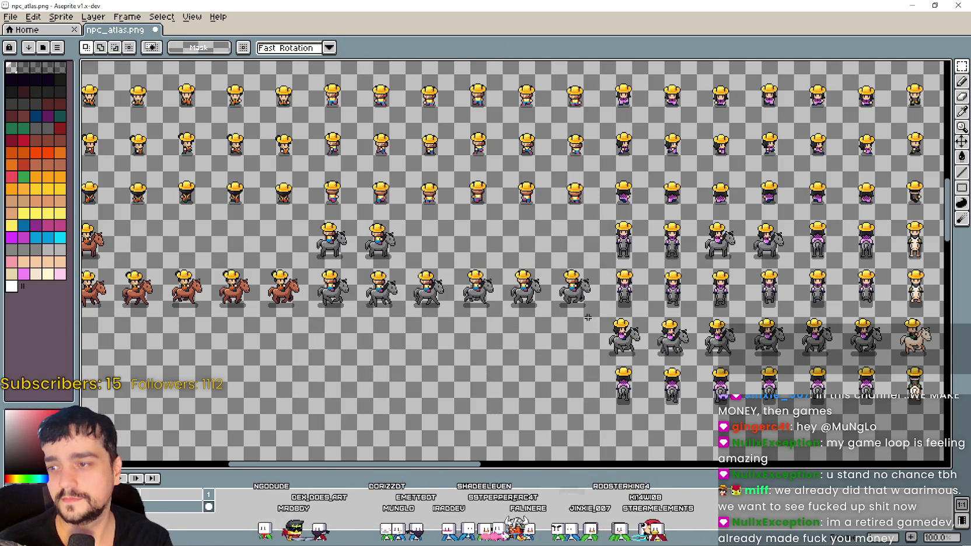
scroll(592, 392, right, 5)
Erase two groups of four unwanted standing riders
drag(308, 203, 384, 277)
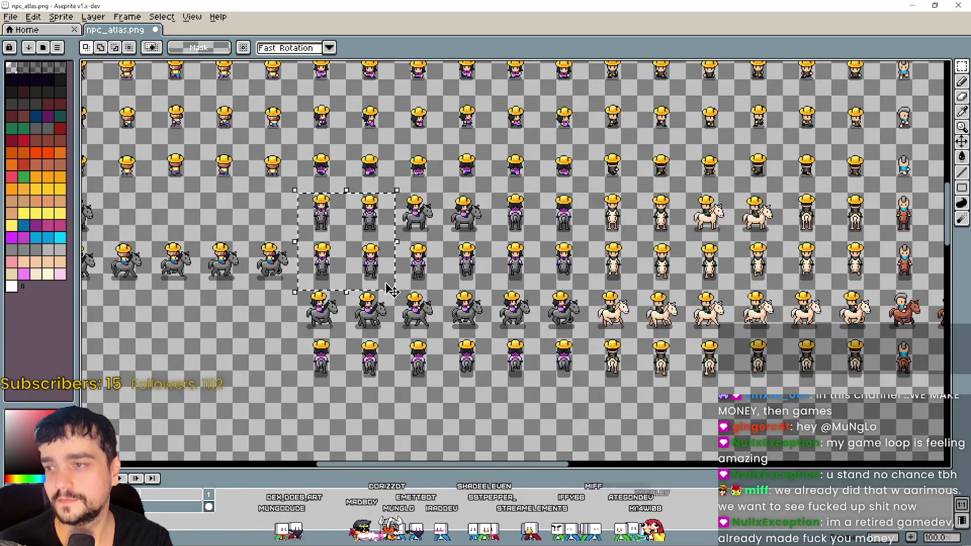
key(Delete)
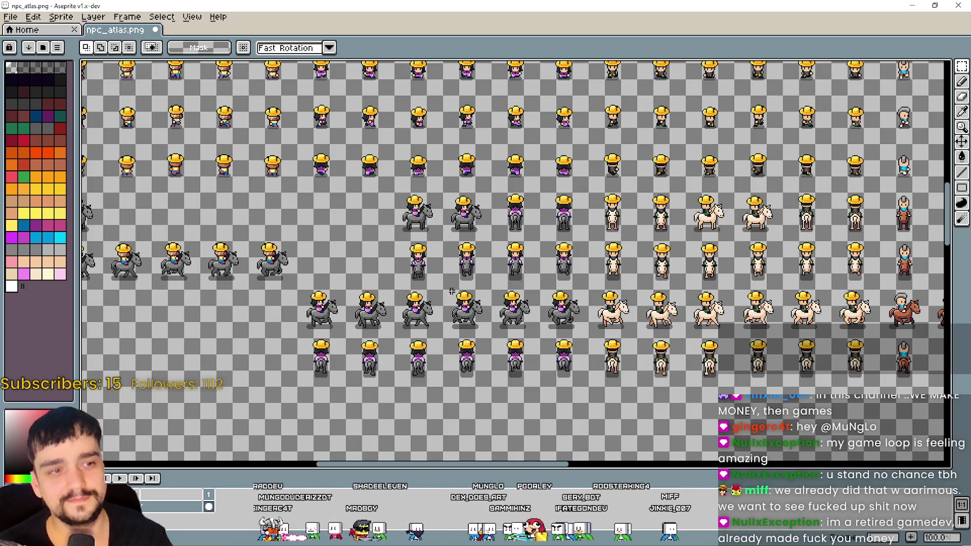
drag(454, 291, 420, 279)
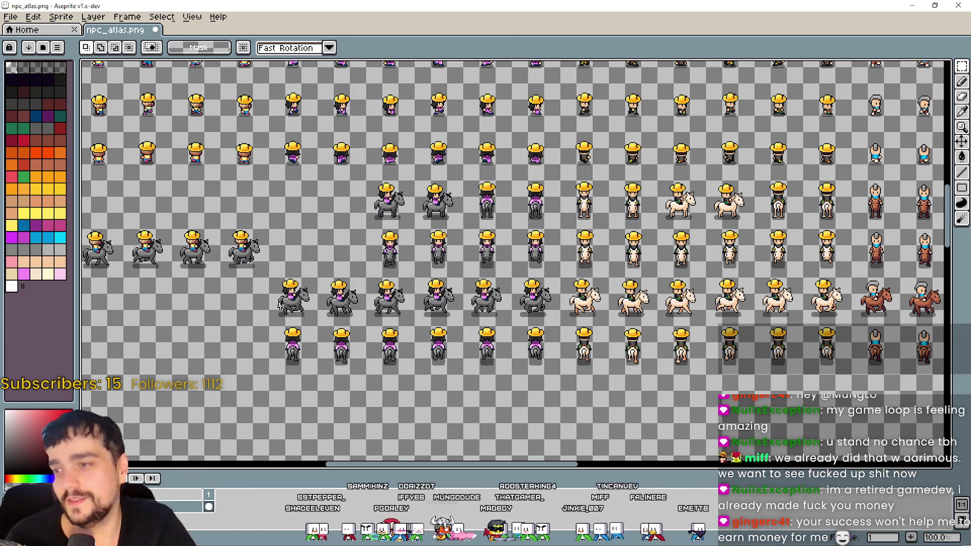
mouse_move(577, 246)
mouse_down()
mouse_move(559, 214)
mouse_move(553, 231)
mouse_up()
key(Delete)
Erase the two back-view horse riders and shift the two side-view riders left into the gap
scroll(549, 222, up, 1)
drag(395, 241, 567, 143)
key(Delete)
scroll(441, 186, down, 1)
drag(380, 219, 544, 243)
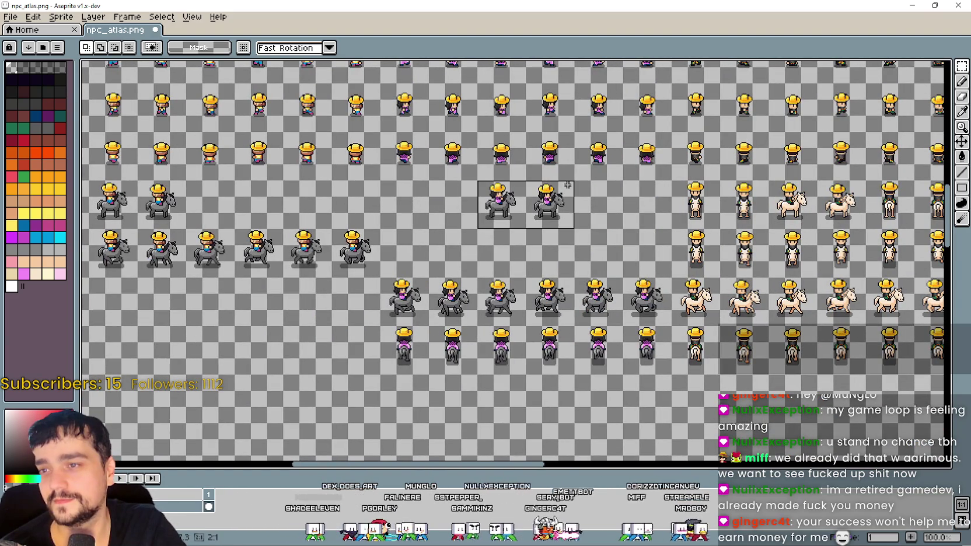
drag(496, 199, 400, 199)
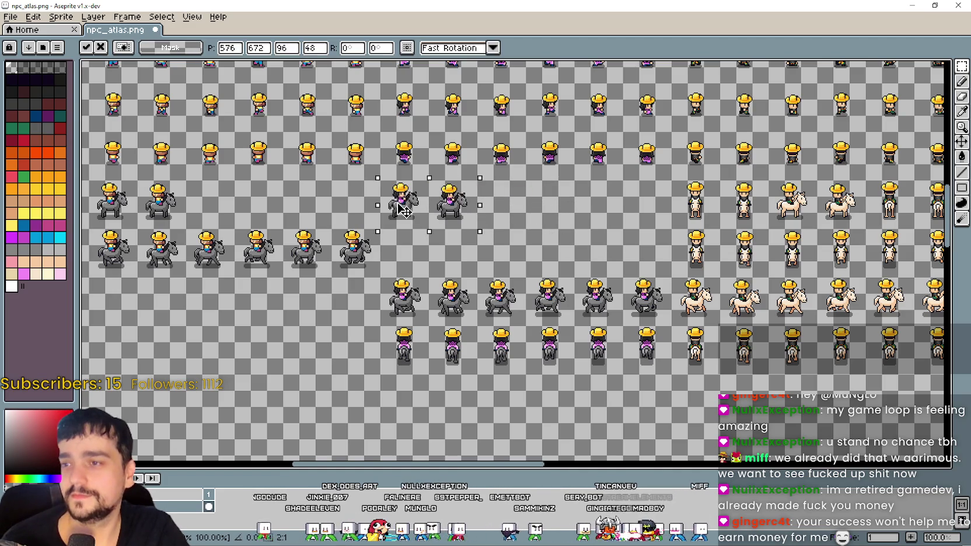
key(ctrl+d)
Move the row of six purple-clad horse riders up and erase the bottom purple-clad row
drag(363, 328, 464, 291)
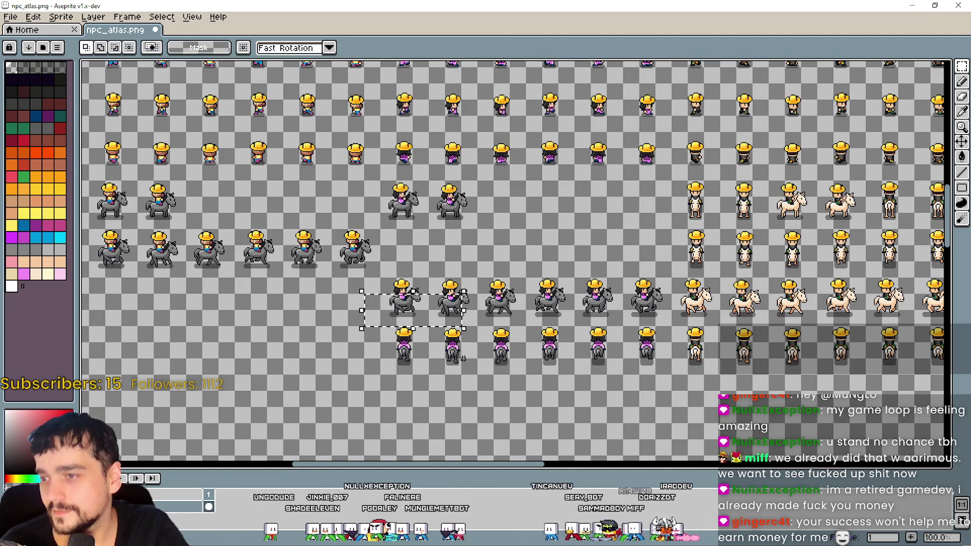
mouse_move(389, 318)
mouse_down()
mouse_move(674, 288)
mouse_move(669, 239)
mouse_up()
key(ctrl+d)
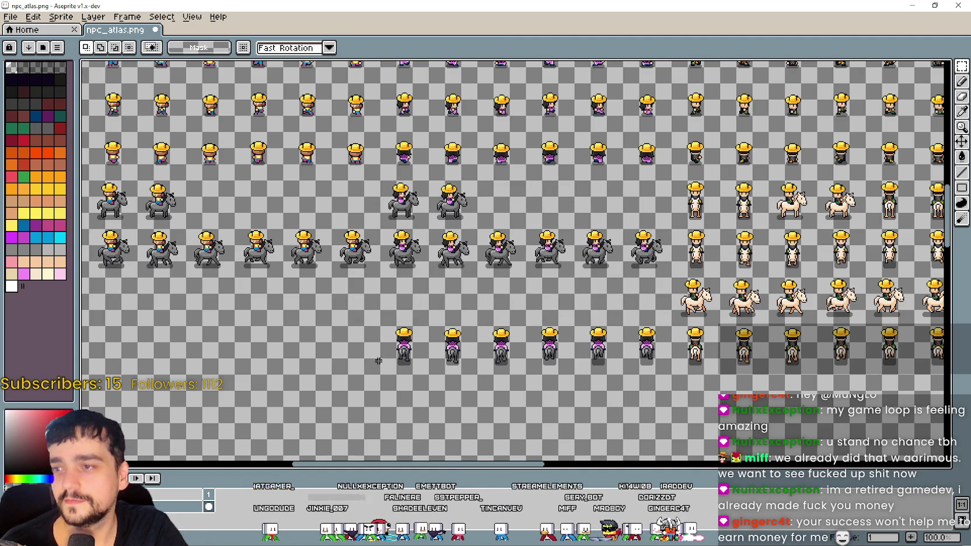
mouse_move(365, 372)
mouse_down()
mouse_move(525, 344)
mouse_move(675, 293)
mouse_up()
key(Delete)
scroll(654, 206, right, 5)
Erase the standing riders in the white-horse block: two, then six, then two more
scroll(525, 263, up, 2)
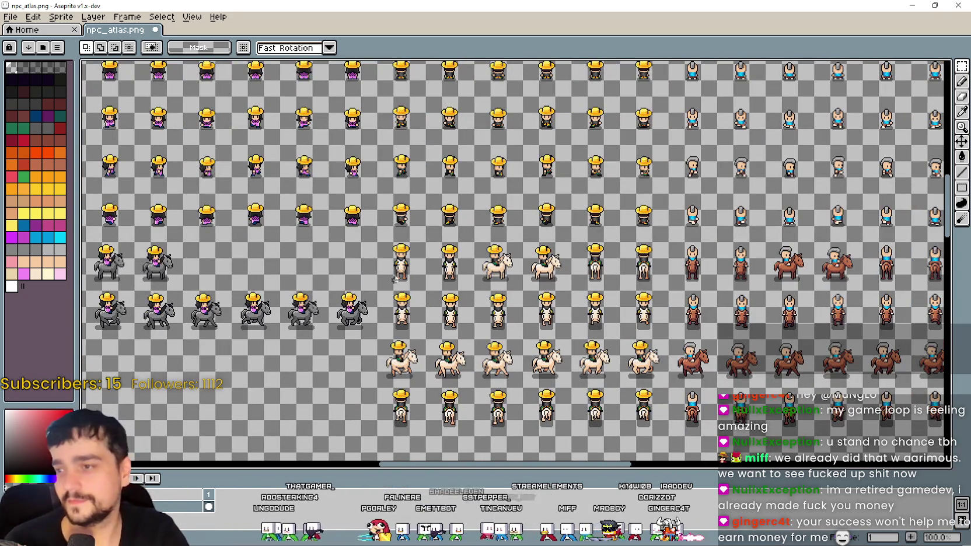
drag(380, 289, 474, 242)
key(Delete)
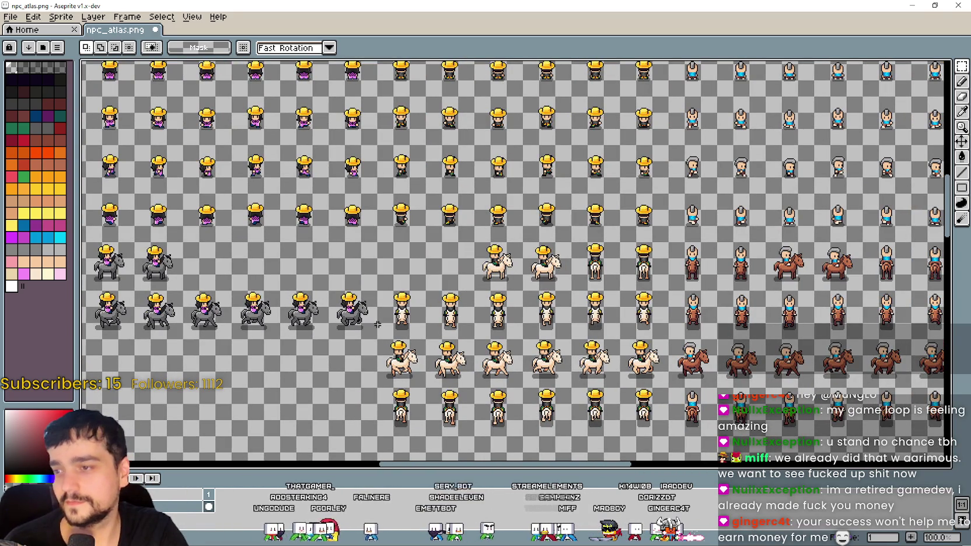
mouse_move(376, 340)
mouse_down()
mouse_move(657, 307)
mouse_move(672, 288)
mouse_up()
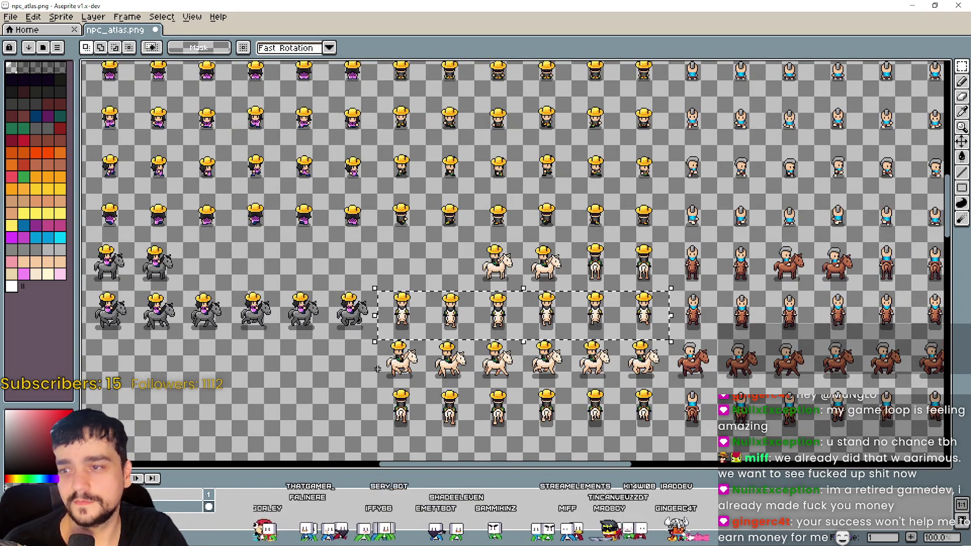
key(Delete)
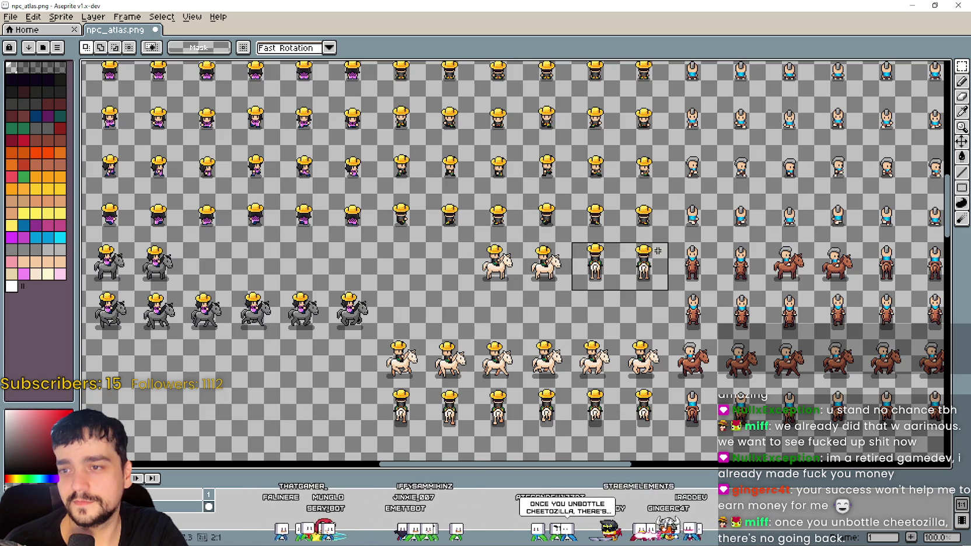
key(Delete)
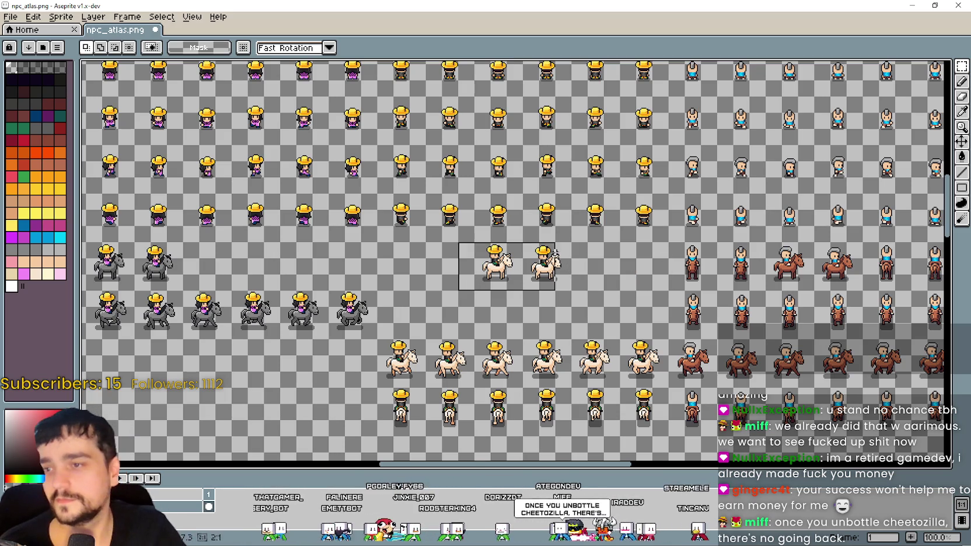
Shift two white-horse riders left, move the lower white-horse row up, and erase the bottom standing row
drag(508, 274, 412, 272)
key(ctrl+d)
drag(469, 350, 444, 310)
drag(353, 348, 645, 284)
drag(598, 320, 598, 272)
key(ctrl+d)
mouse_move(353, 395)
mouse_down()
mouse_move(626, 332)
mouse_move(397, 370)
mouse_up()
key(Delete)
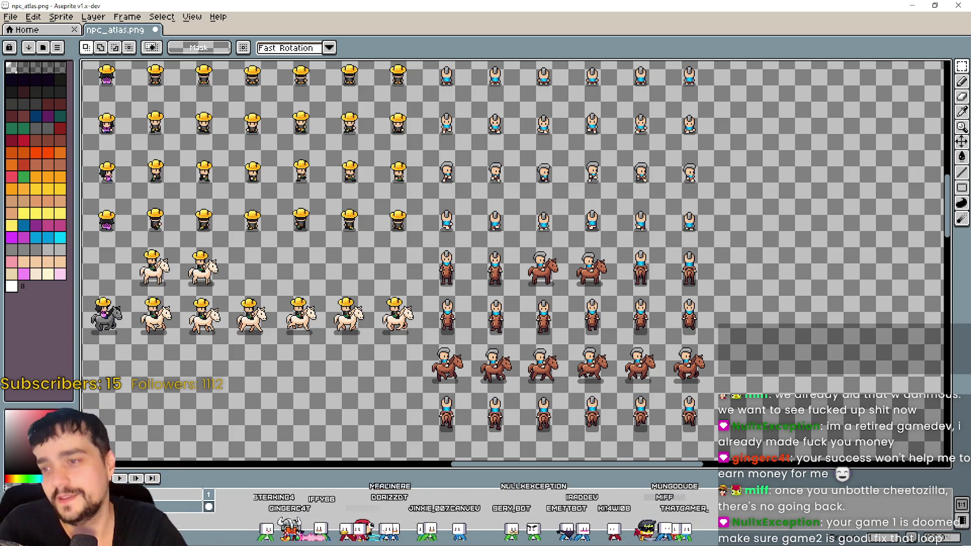
Erase the two front-facing brown-horse riders
key(plus)
key(plus)
mouse_move(359, 327)
mouse_down()
mouse_move(499, 278)
mouse_move(356, 335)
mouse_move(535, 275)
mouse_move(568, 245)
mouse_move(532, 210)
mouse_move(505, 241)
mouse_up()
key(minus)
key(Delete)
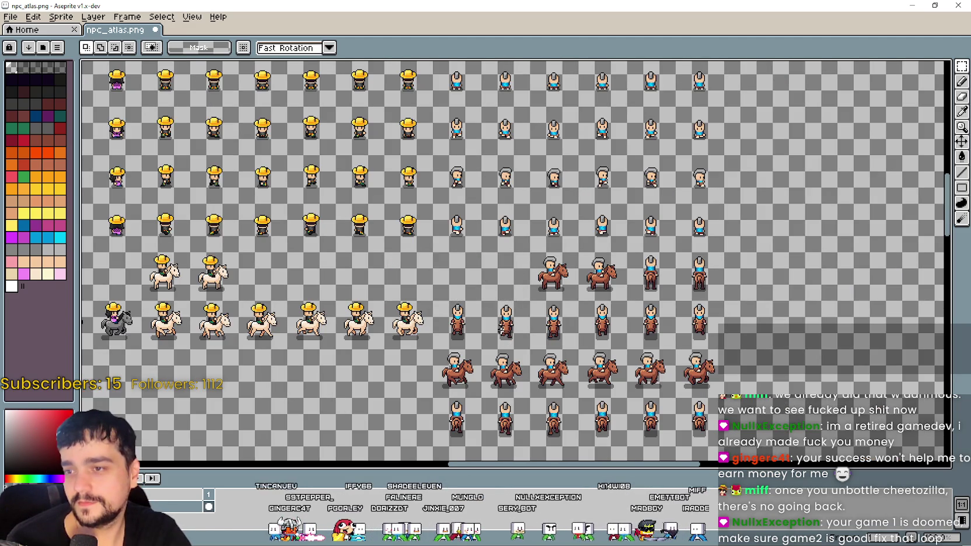
key(plus)
Move the two side-view brown-horse riders left into their row and clear the leftovers
drag(478, 317, 662, 228)
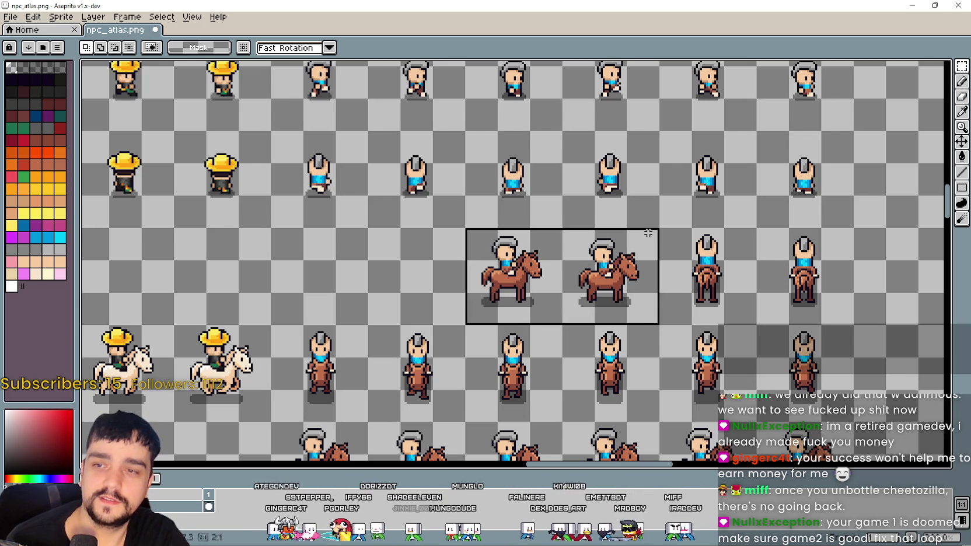
mouse_move(560, 251)
mouse_down()
mouse_move(364, 281)
mouse_move(365, 249)
mouse_up()
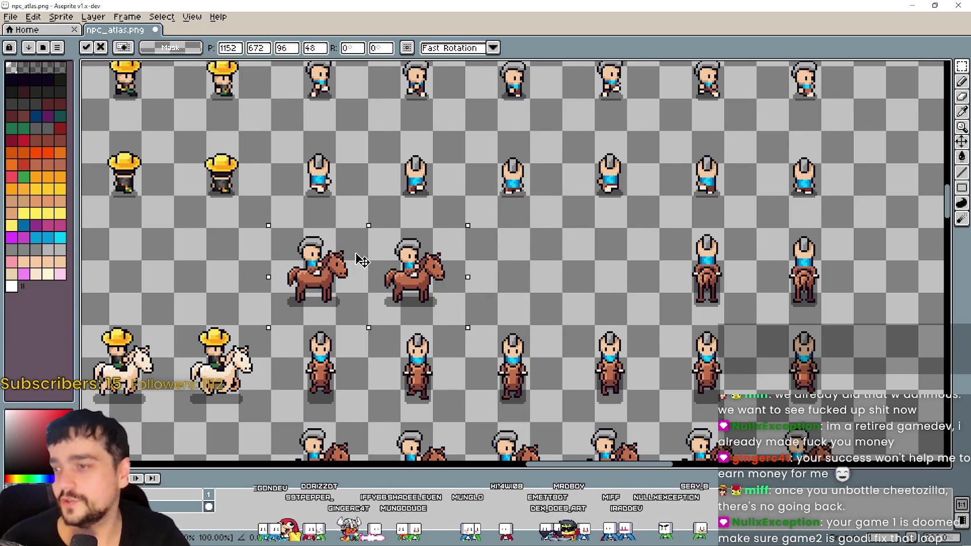
scroll(594, 273, down, 2)
mouse_move(593, 273)
mouse_down()
mouse_move(508, 274)
mouse_move(644, 343)
mouse_move(643, 357)
mouse_move(643, 339)
mouse_move(643, 348)
mouse_up()
click(508, 274)
key(Delete)
scroll(404, 348, up, 2)
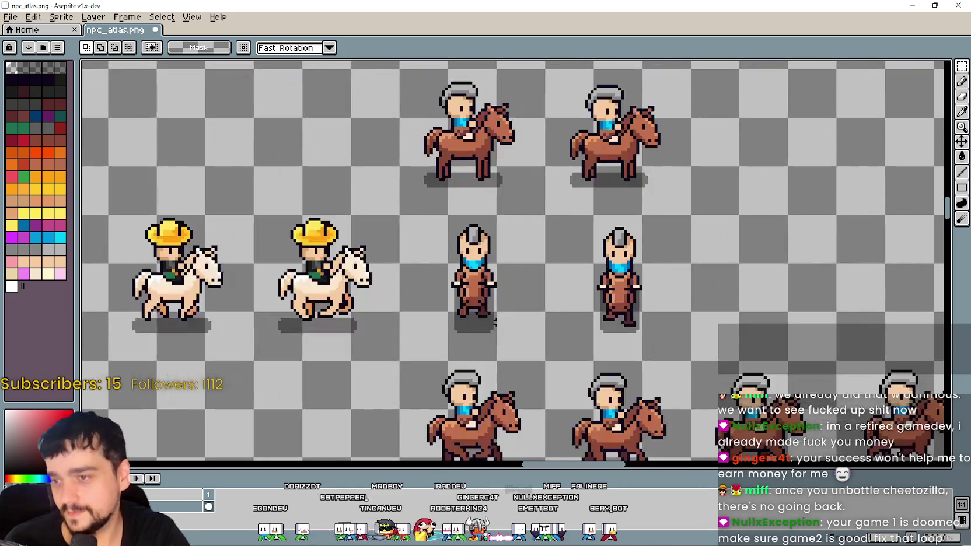
Move the lower rider row up one row into its grid slots
mouse_move(326, 367)
mouse_down()
mouse_move(519, 270)
mouse_move(490, 268)
mouse_up()
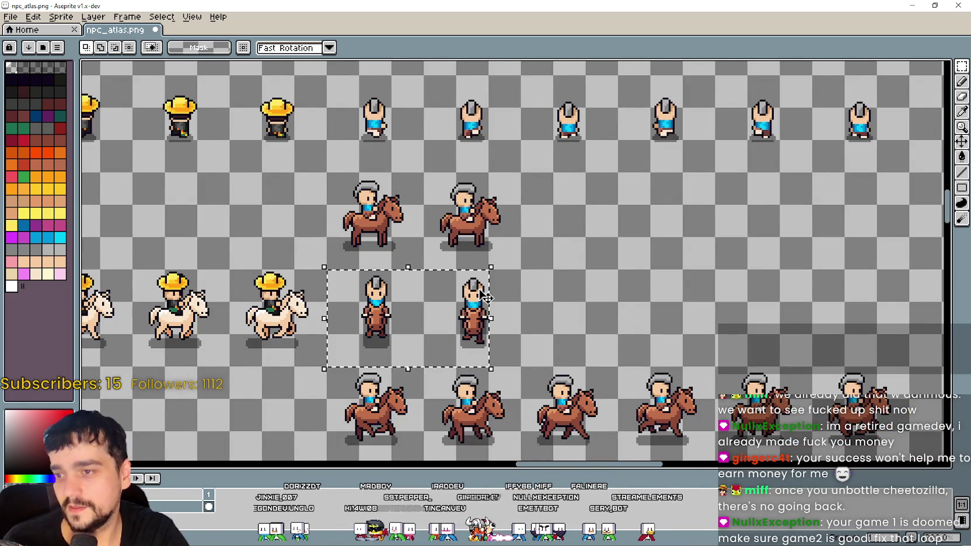
scroll(541, 321, down, 2)
mouse_move(372, 393)
mouse_down()
mouse_move(594, 348)
mouse_move(657, 346)
mouse_up()
mouse_move(576, 377)
mouse_down()
mouse_move(595, 356)
mouse_move(576, 324)
mouse_up()
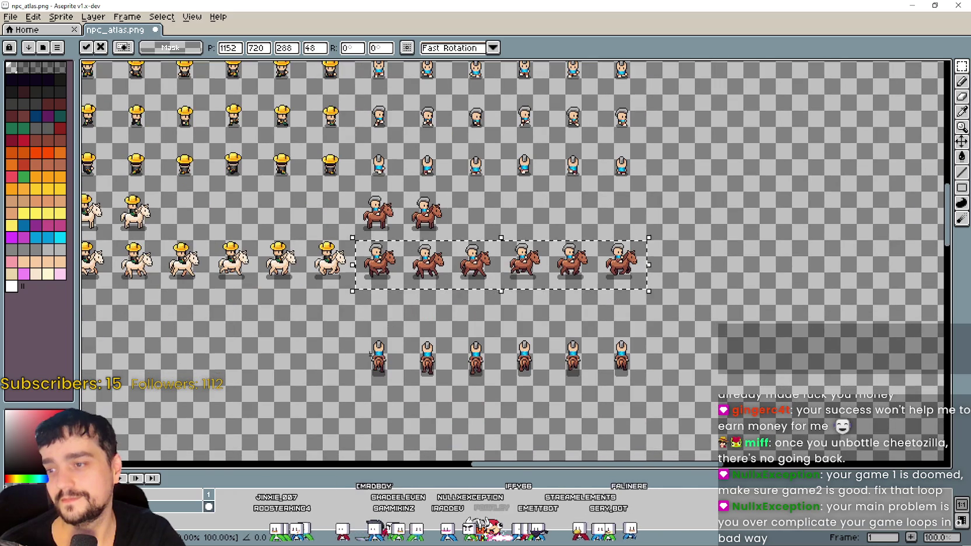
click(358, 385)
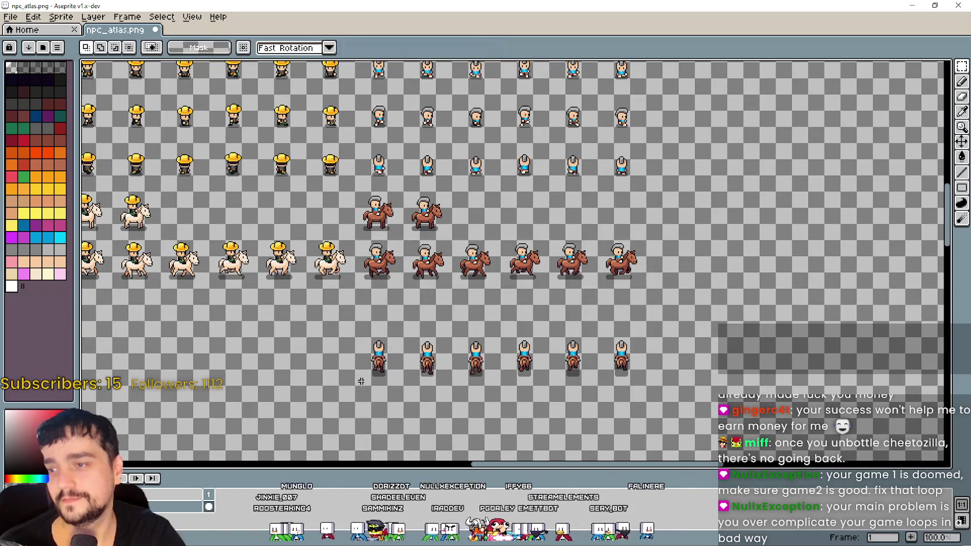
drag(354, 387, 680, 321)
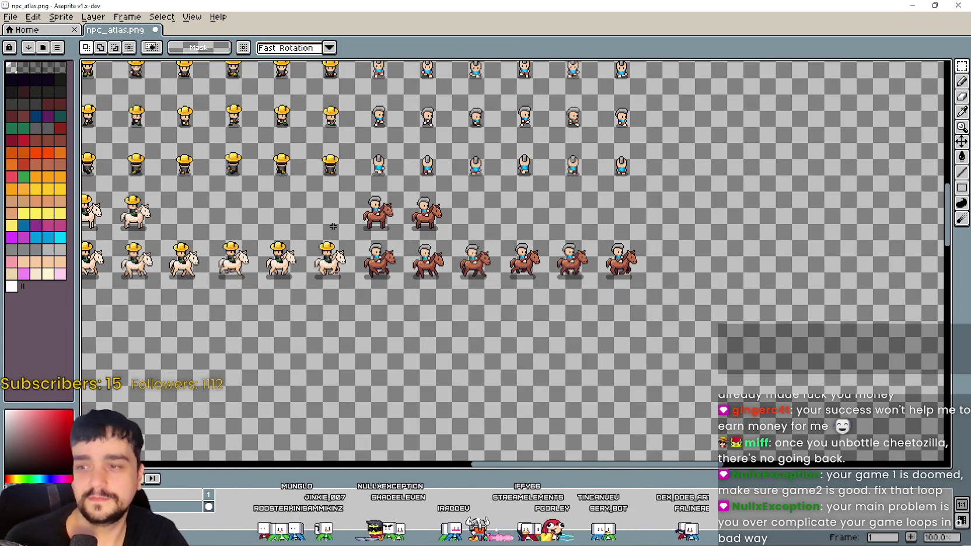
Save the reorganized npc_atlas.png and switch back to Godot
scroll(360, 231, down, 2)
scroll(676, 295, up, 1)
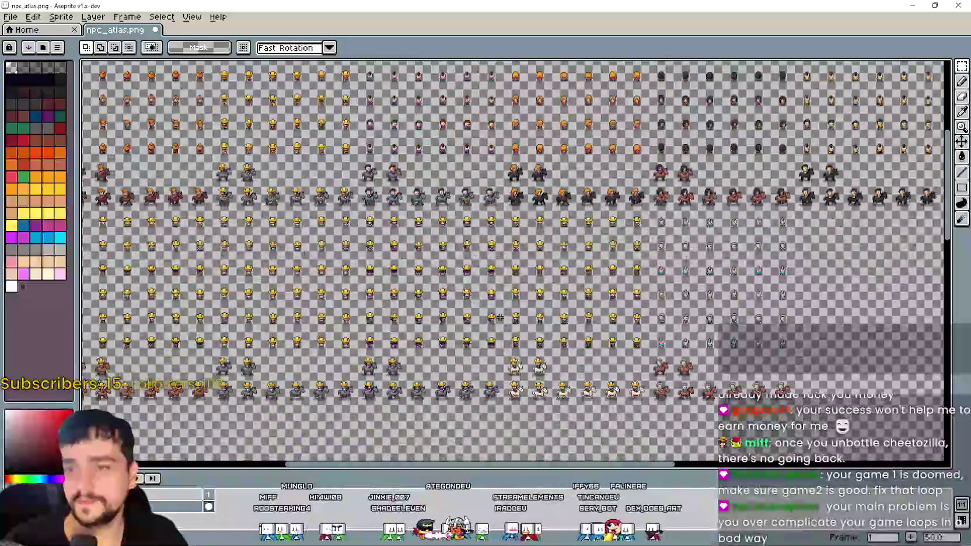
scroll(676, 294, down, 1)
key(ctrl+s)
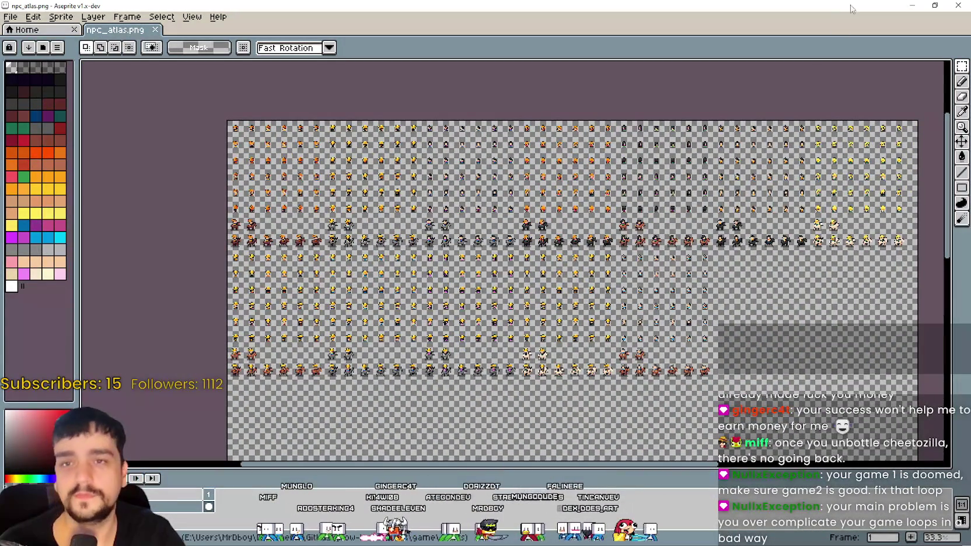
key(alt+Tab)
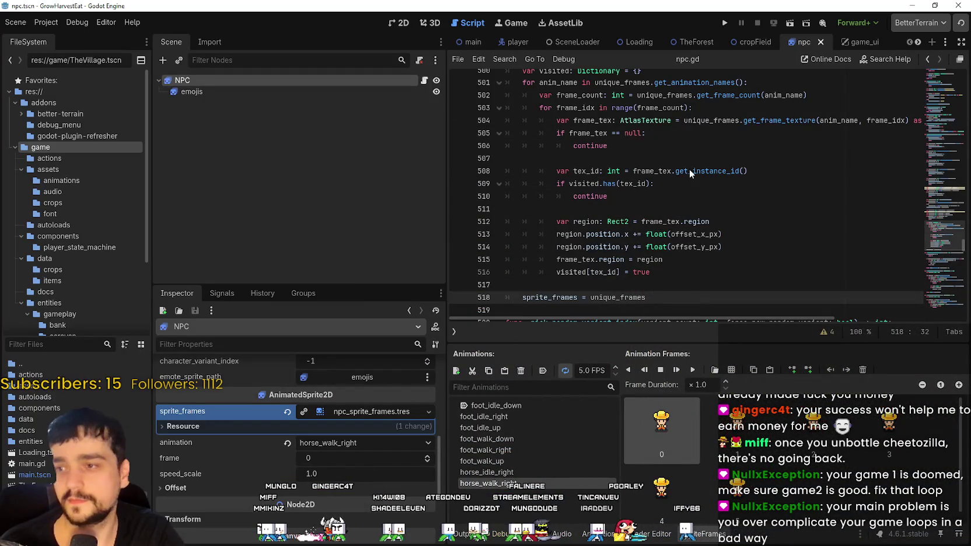
For horse_idle_right, load game/assets/npc_atlas.png as a sprite sheet sliced into 48x48 frames
click(735, 247)
click(526, 473)
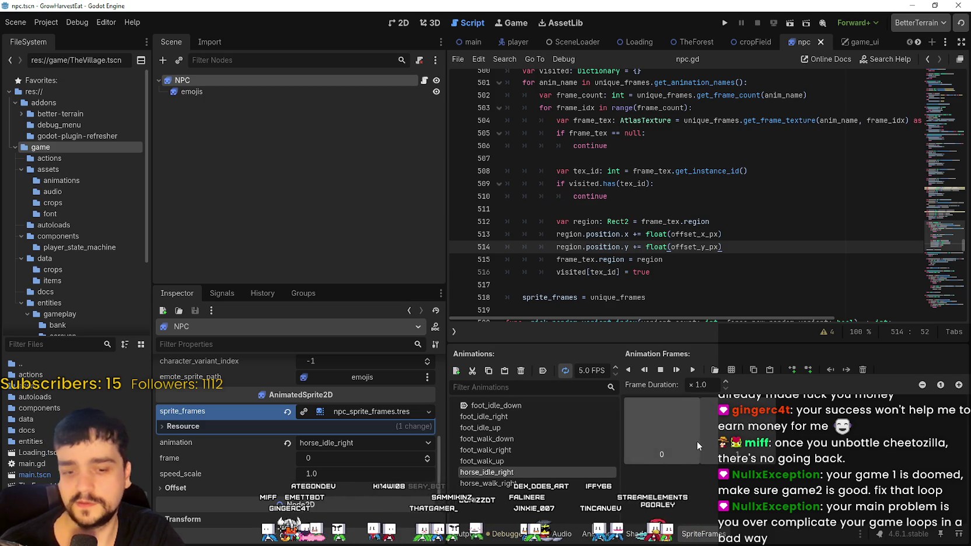
click(732, 371)
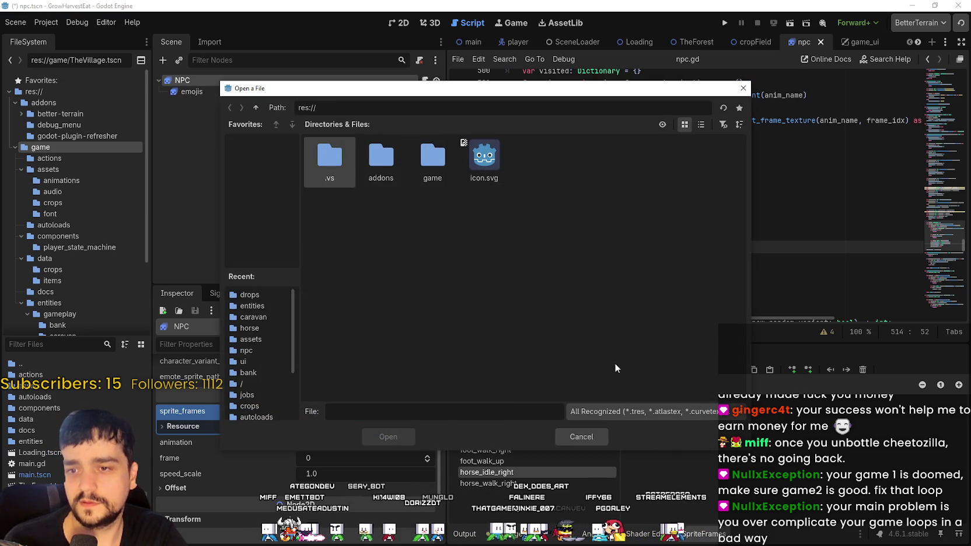
double_click(412, 155)
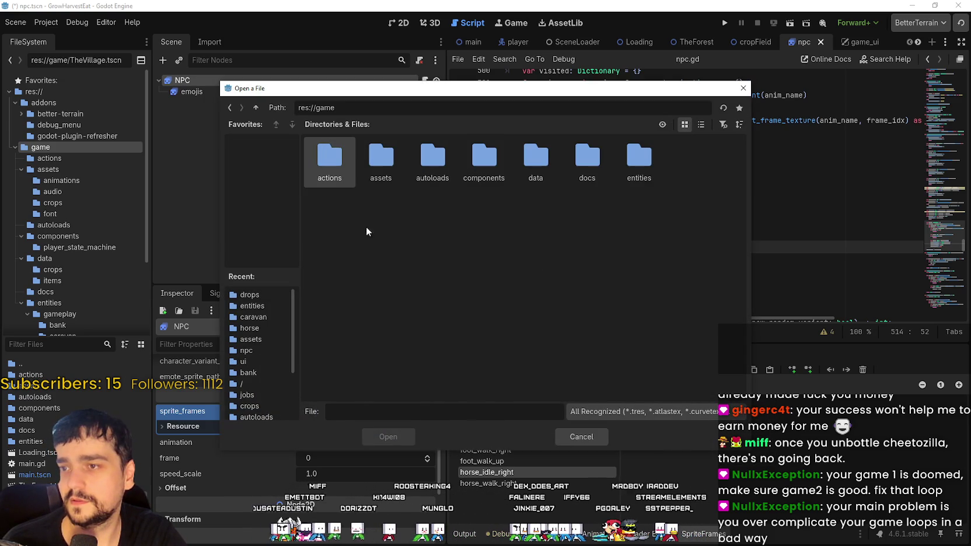
double_click(379, 157)
click(691, 156)
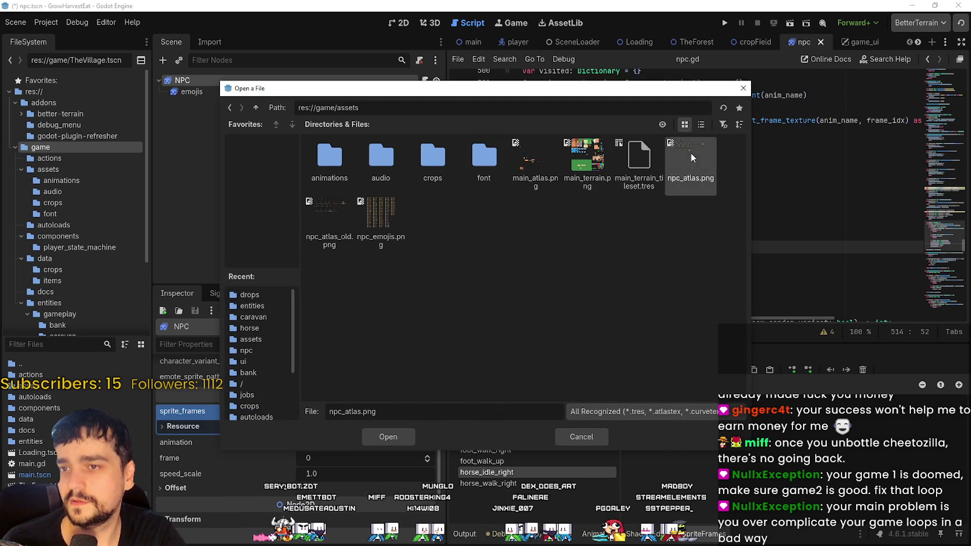
double_click(695, 156)
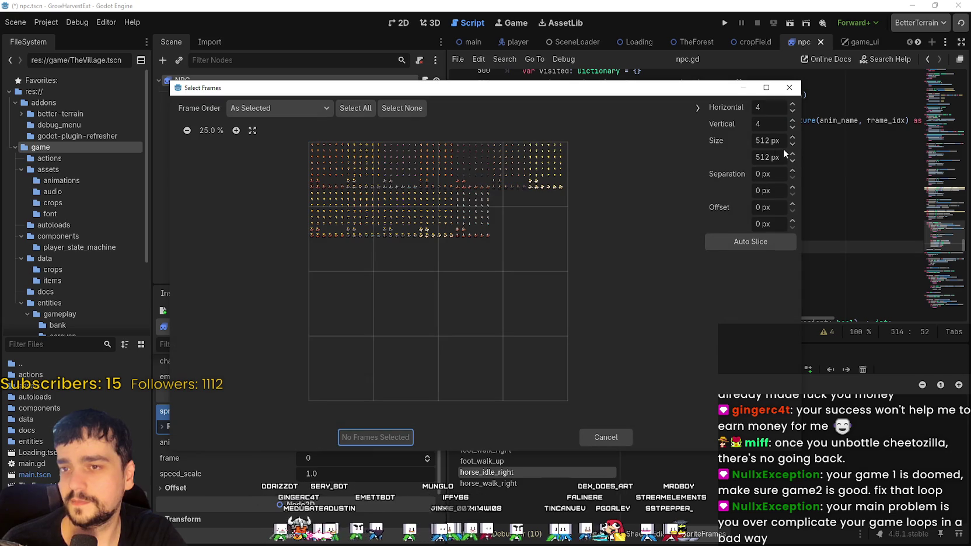
double_click(767, 141)
text(48)
key(Tab)
text(48)
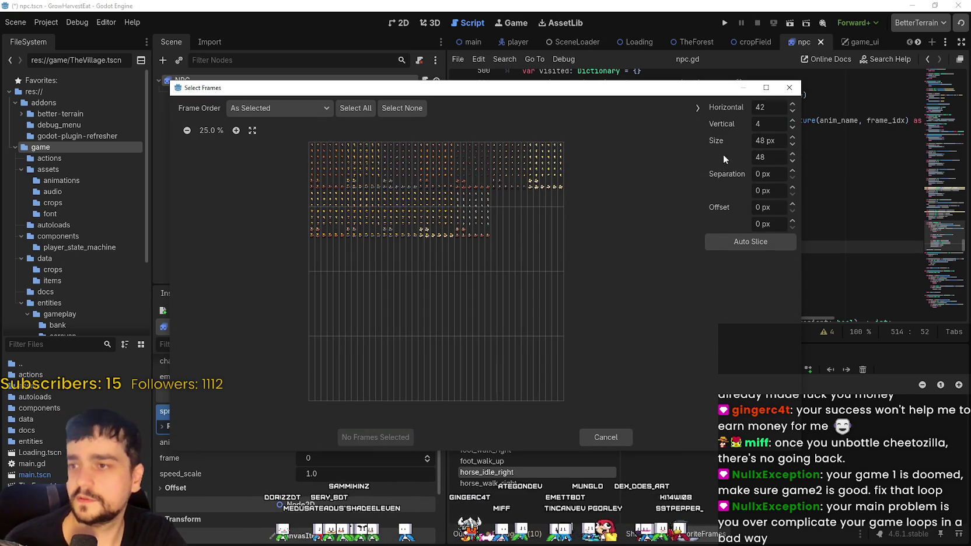
key(shift+Tab)
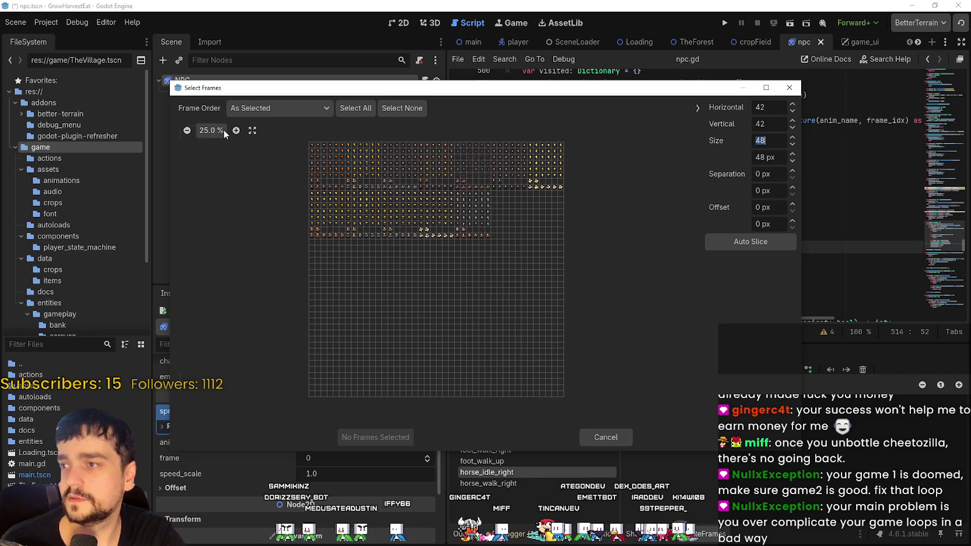
Add the two horse idle frames from the atlas to horse_idle_right
click(224, 130)
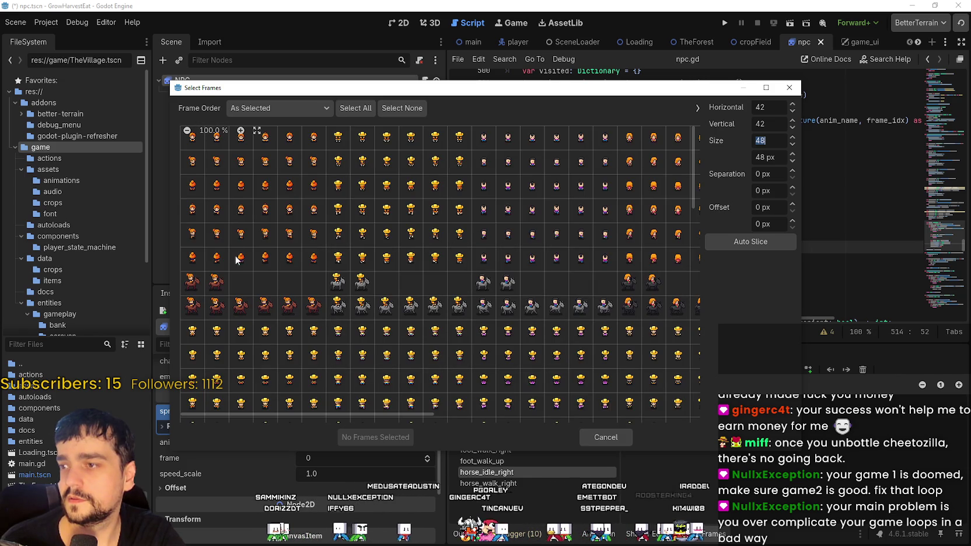
click(193, 282)
click(216, 282)
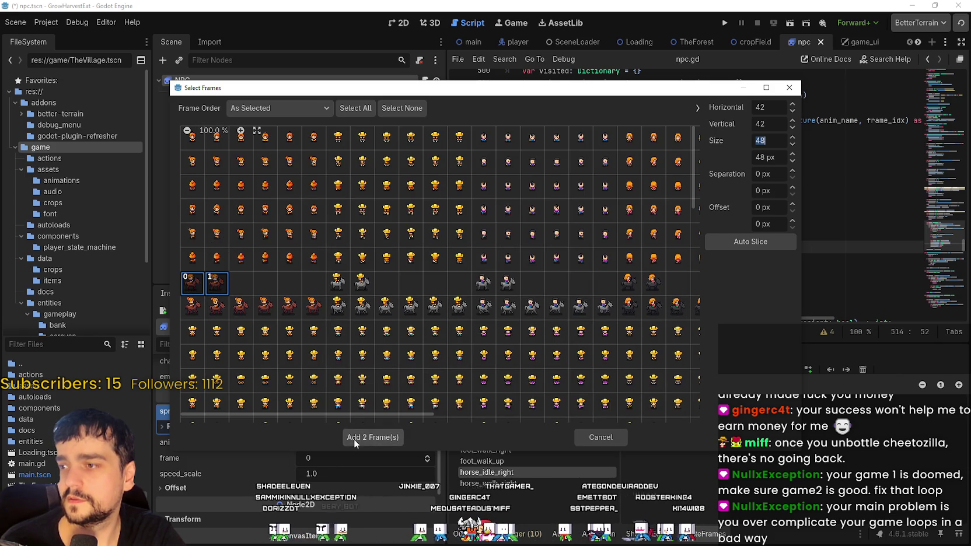
click(354, 439)
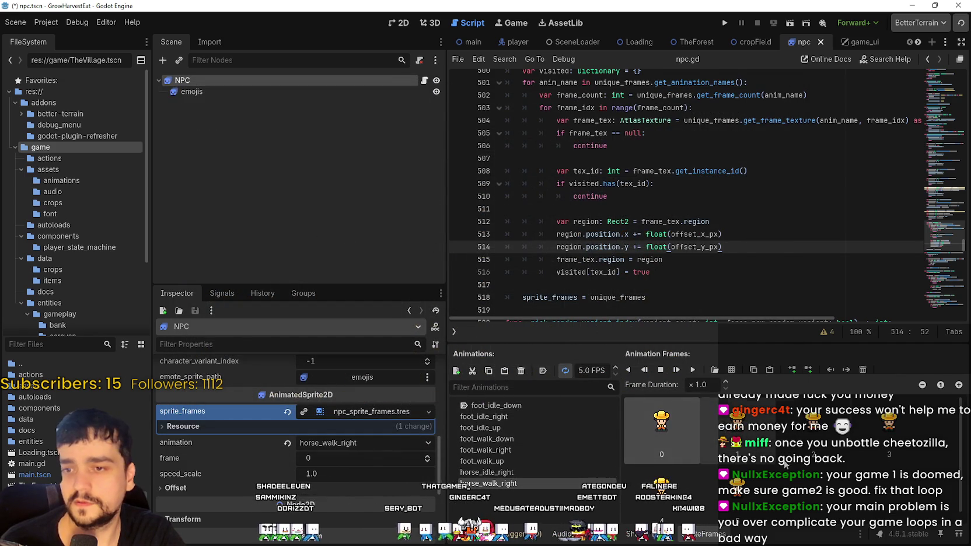
Replace the old horse walk frames with six walk frames from one atlas row
key(ctrl+z)
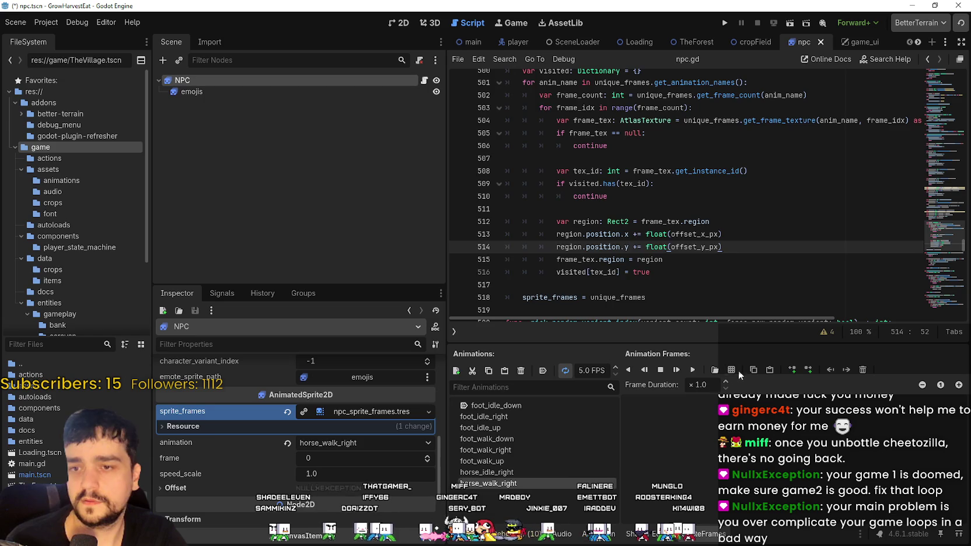
click(738, 373)
double_click(678, 172)
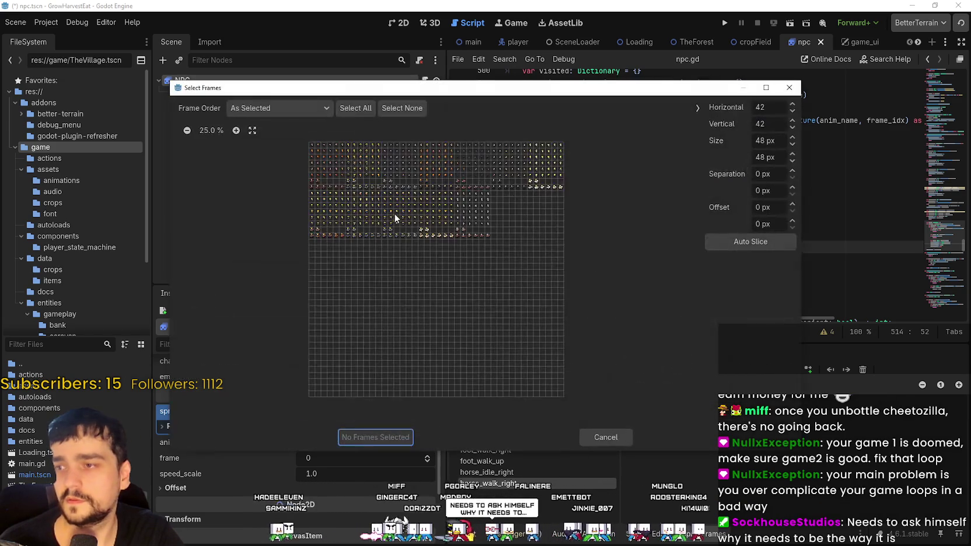
scroll(228, 207, up, 3)
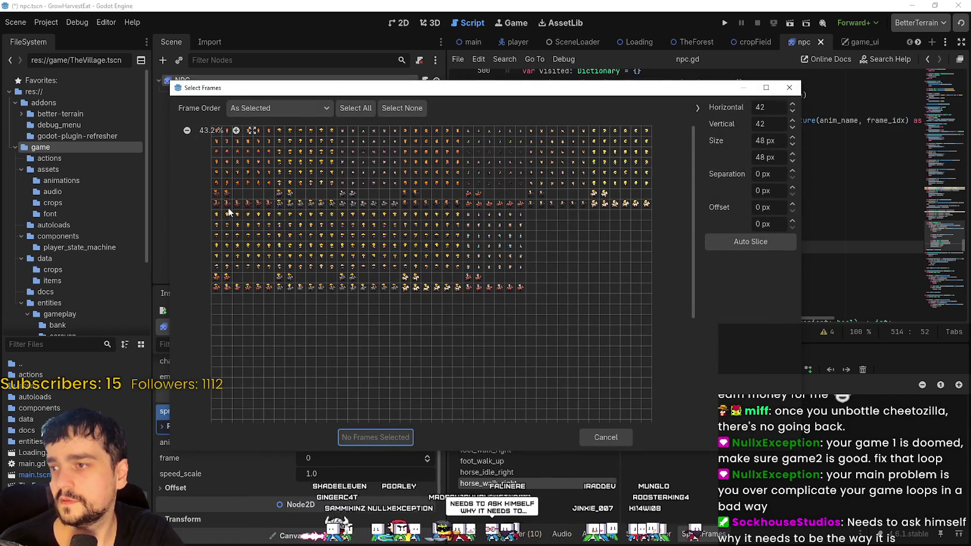
drag(217, 204, 268, 204)
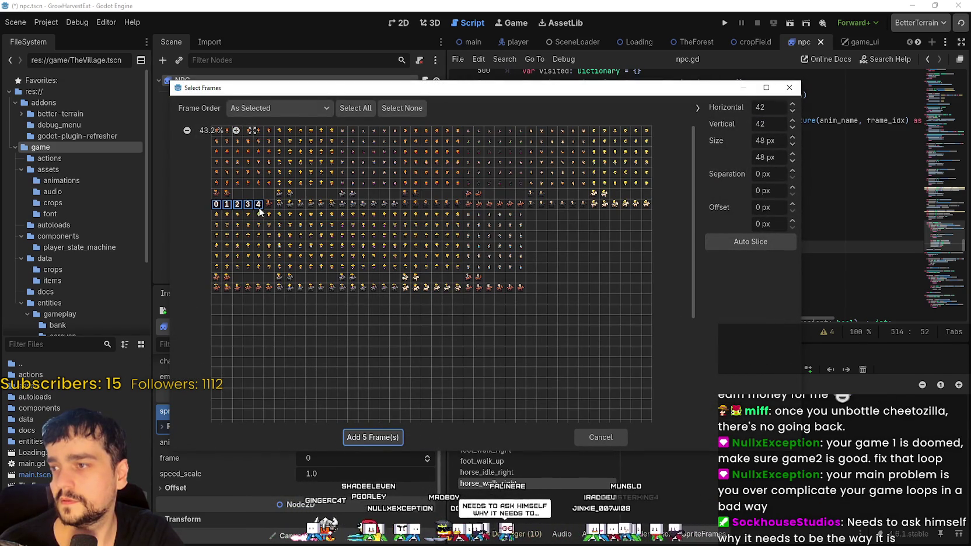
click(378, 437)
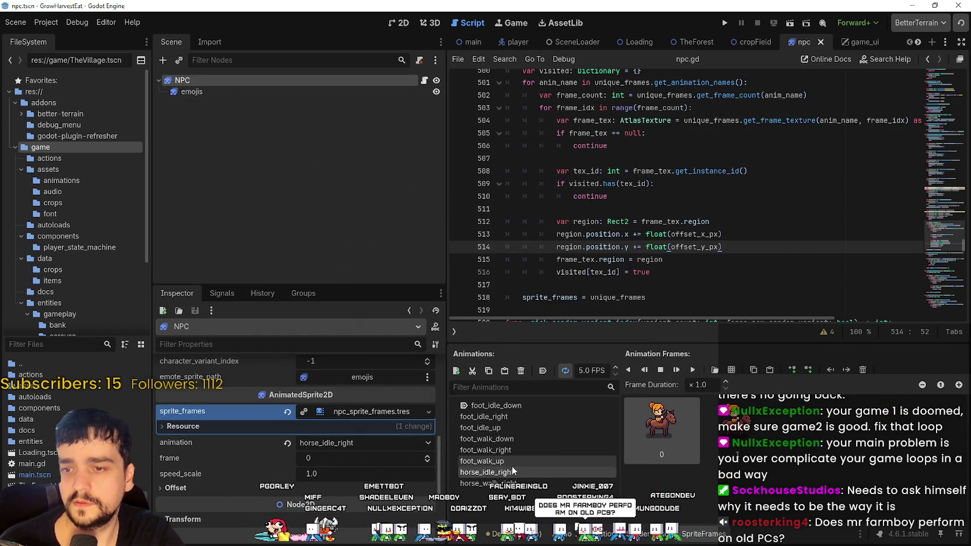
Review the foot_walk_down and foot_idle_down animations, then save the NPC scene
click(509, 438)
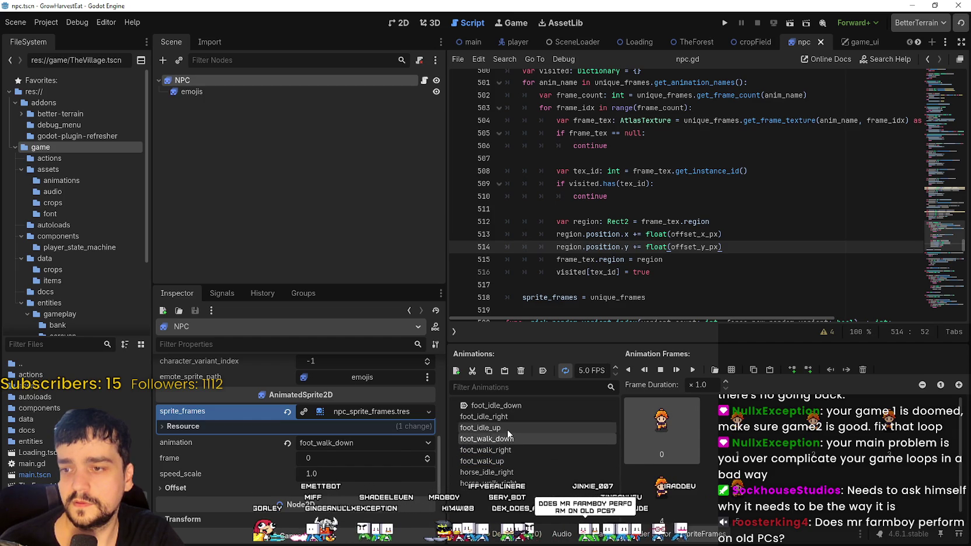
click(514, 406)
click(699, 211)
key(ctrl+s)
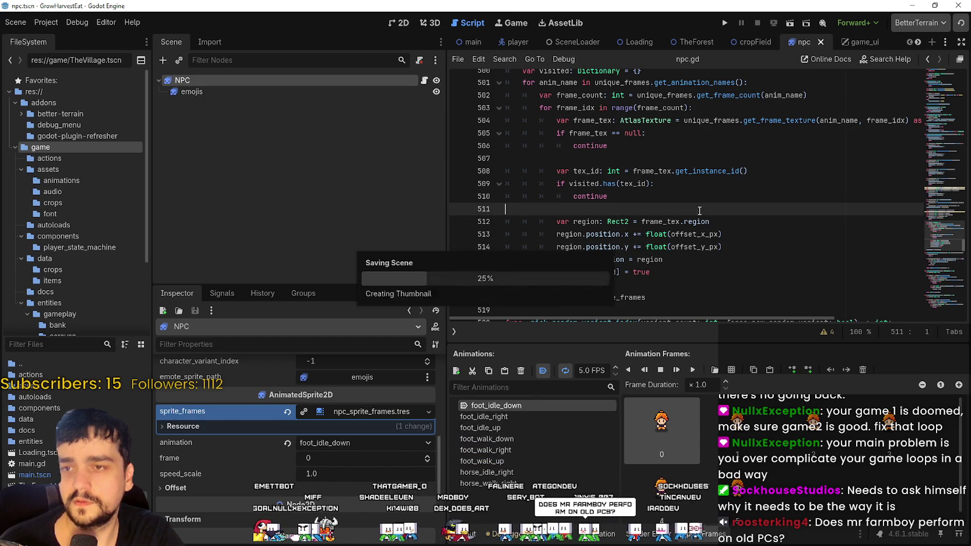
Run the project and start a game from the title screen to load the village with the horse
click(725, 24)
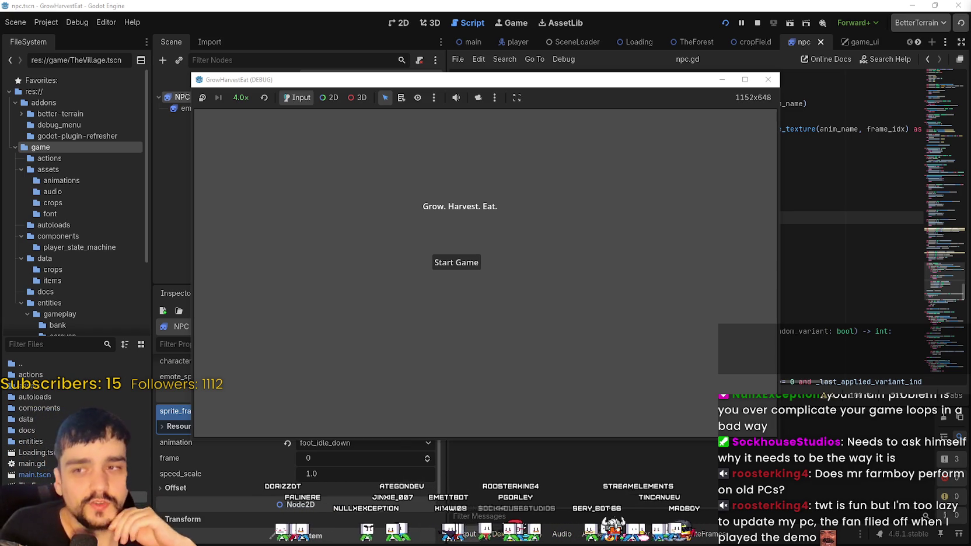
click(448, 266)
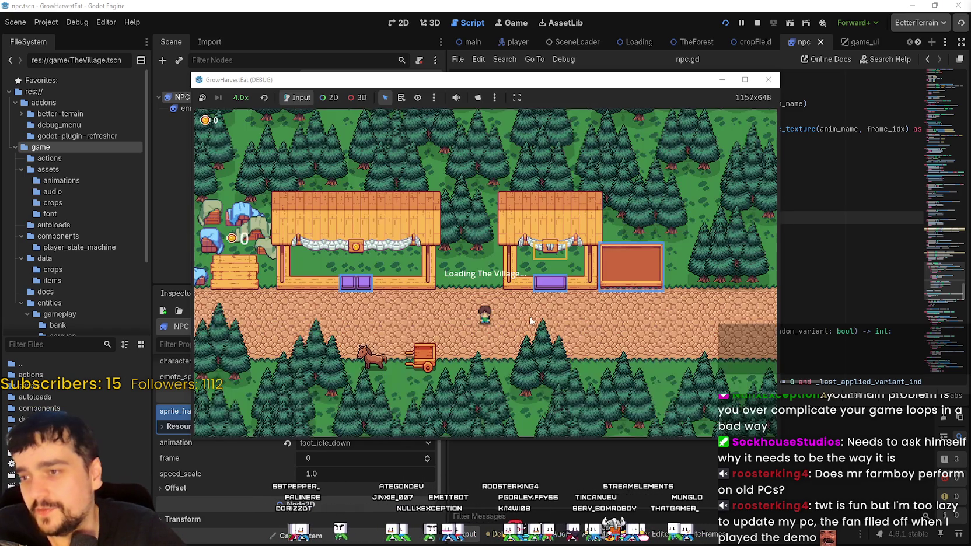
scroll(491, 243, down, 3)
scroll(489, 344, up, 1)
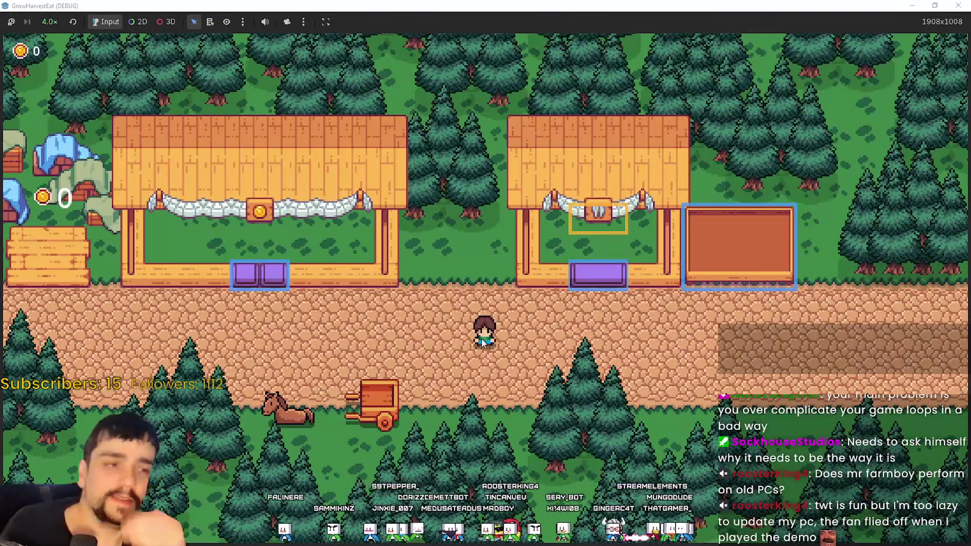